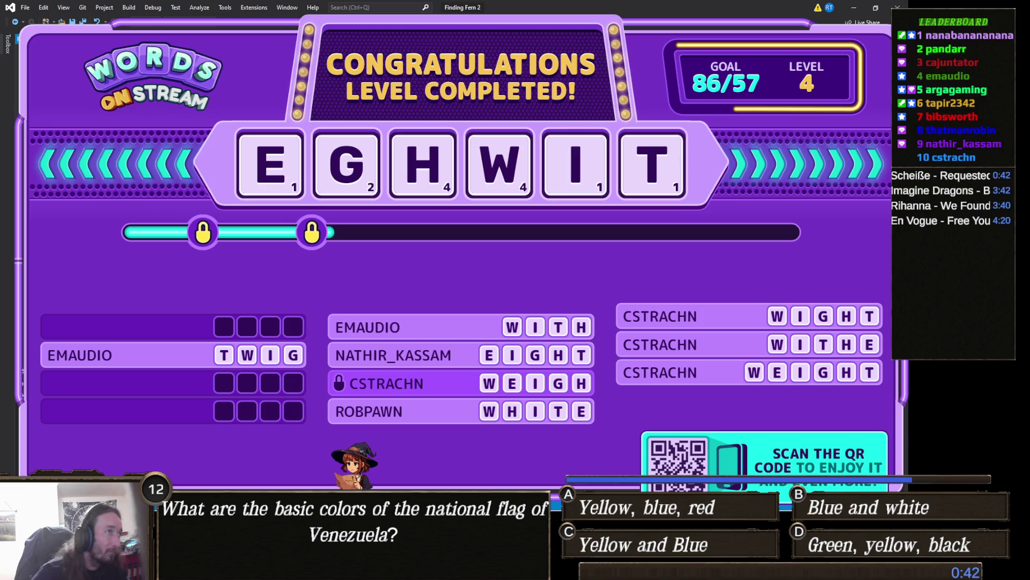
Step: Minimize Visual Studio to reveal the Unity editor, later bringing it back to the front
left_click(854, 8)
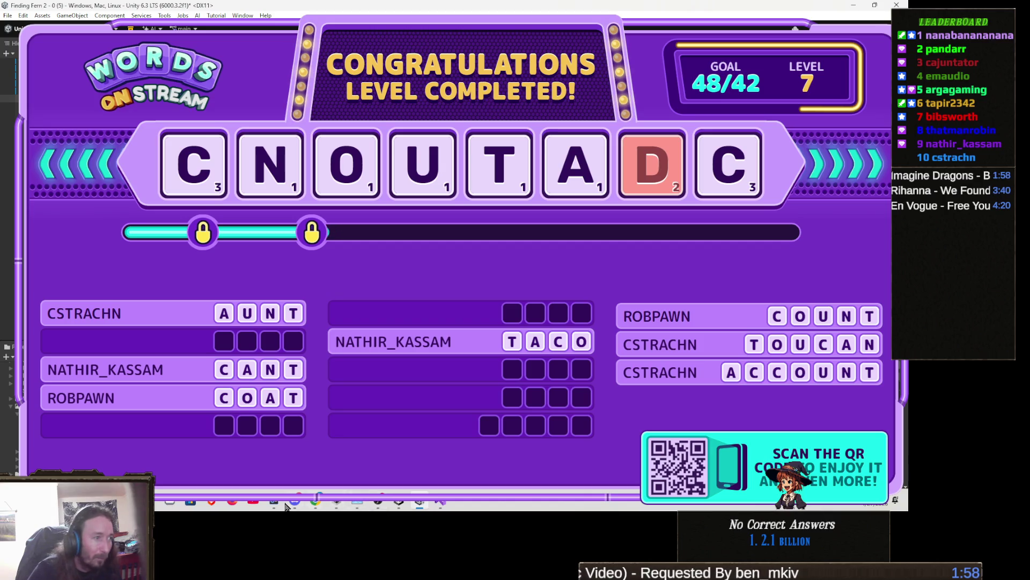
left_click(440, 502)
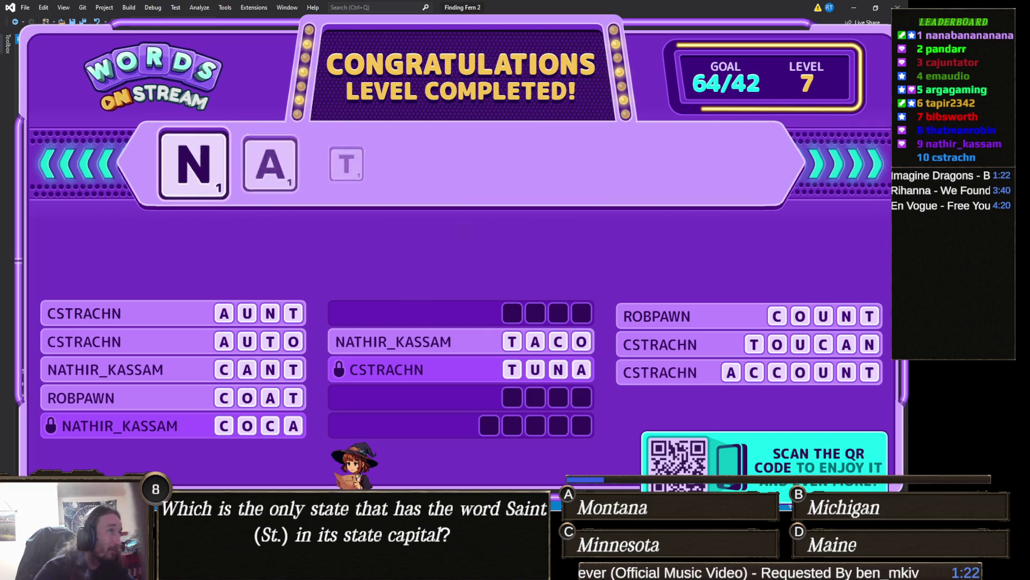
Step: Minimize Visual Studio again so the Unity editor shows behind the overlay
left_click(889, 3)
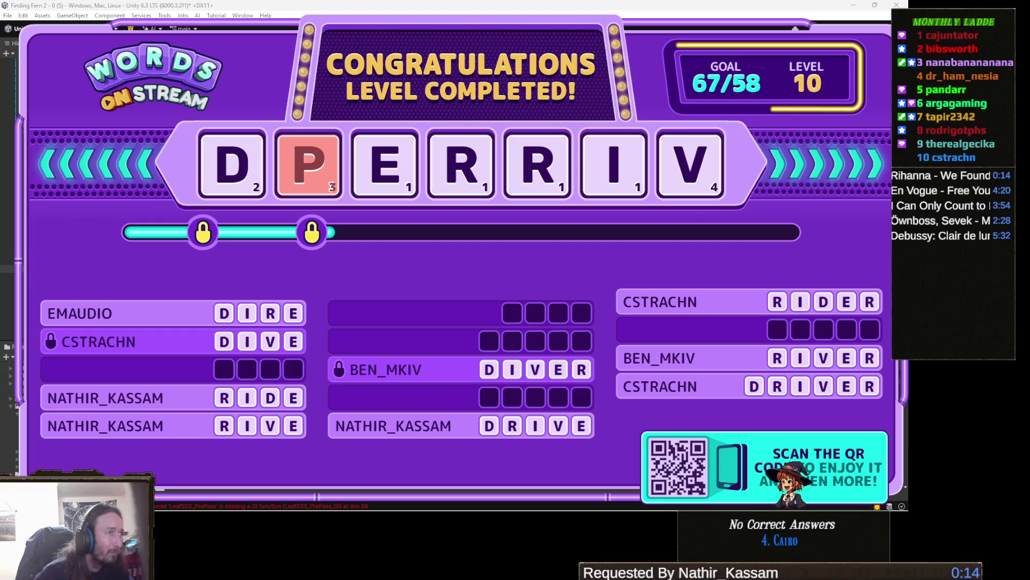
Step: Restore Visual Studio to the front from the taskbar
mouse_move(375, 493)
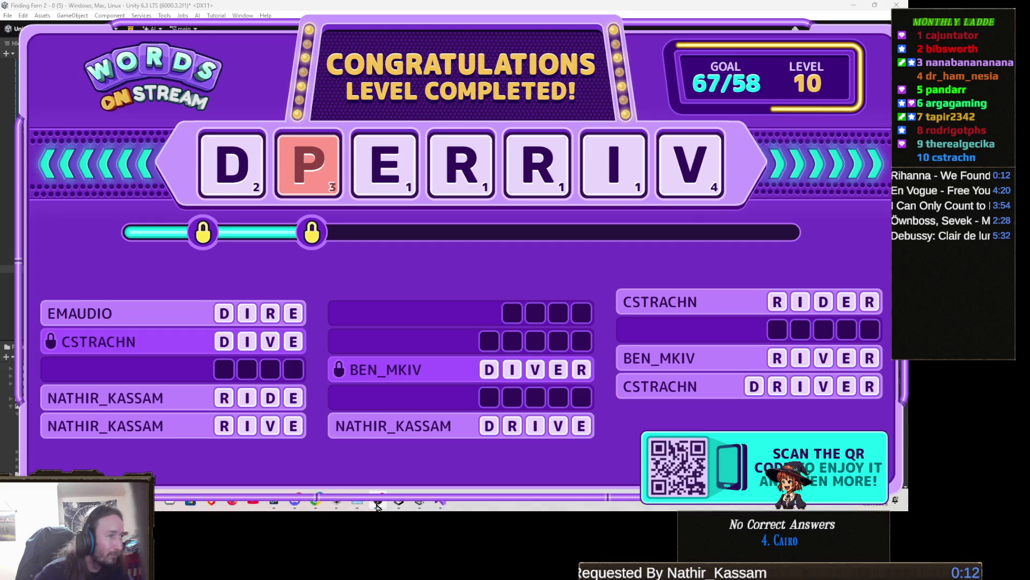
left_click(440, 504)
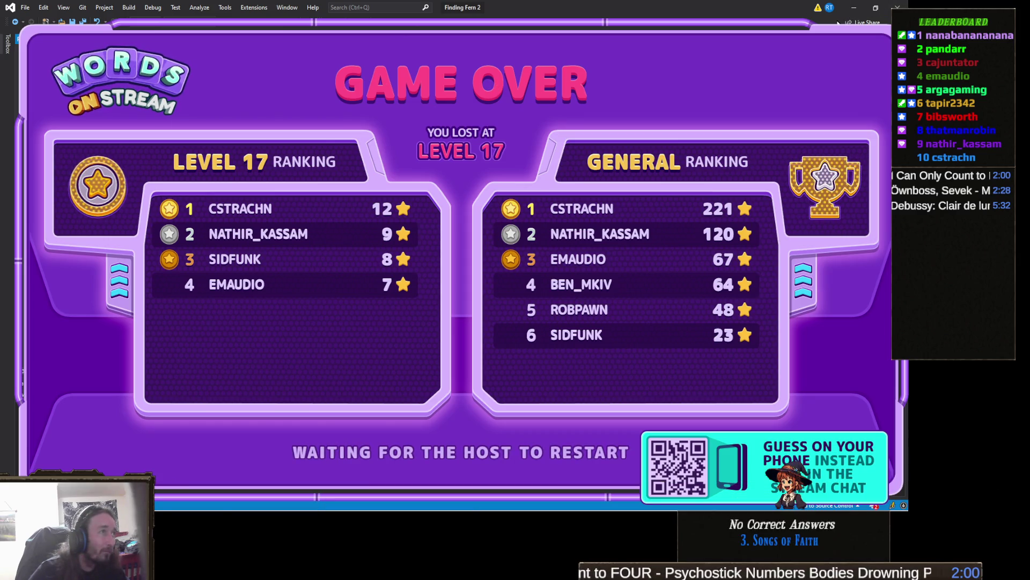
Step: Minimize Visual Studio, exit the game view with Ctrl+P, and switch to the TeeVeedle browser
left_click(851, 14)
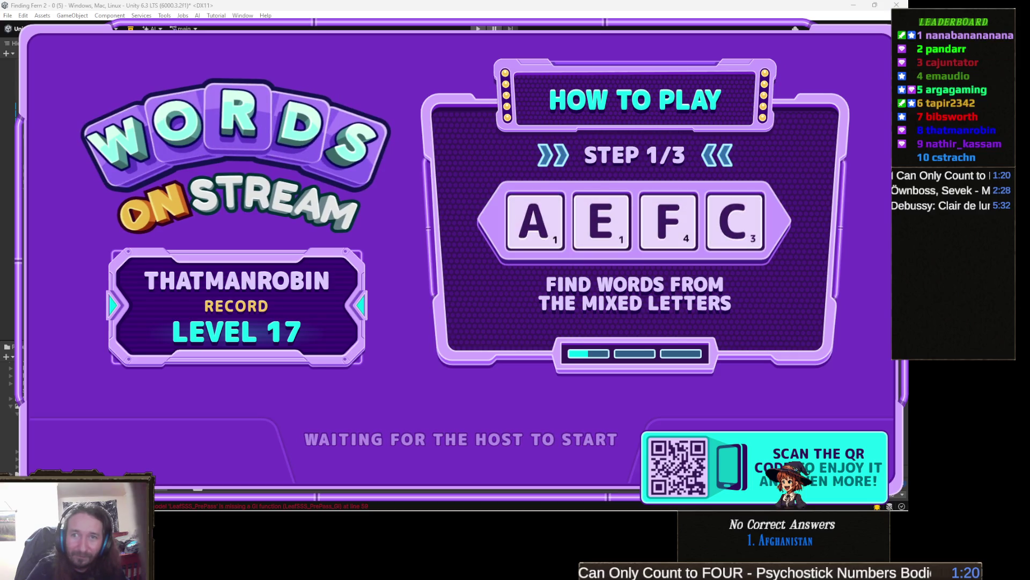
key("ctrl+p")
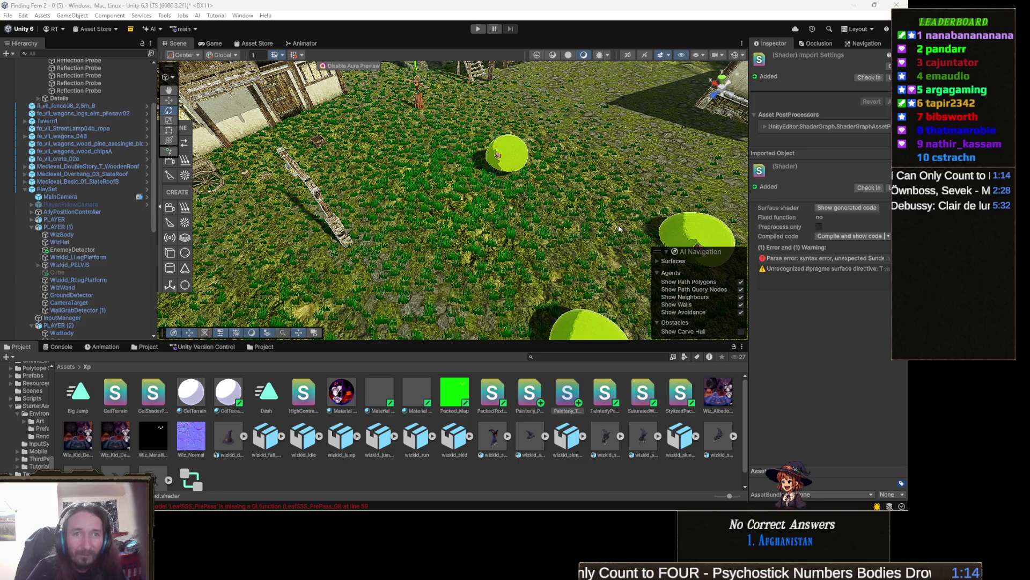
mouse_move(378, 569)
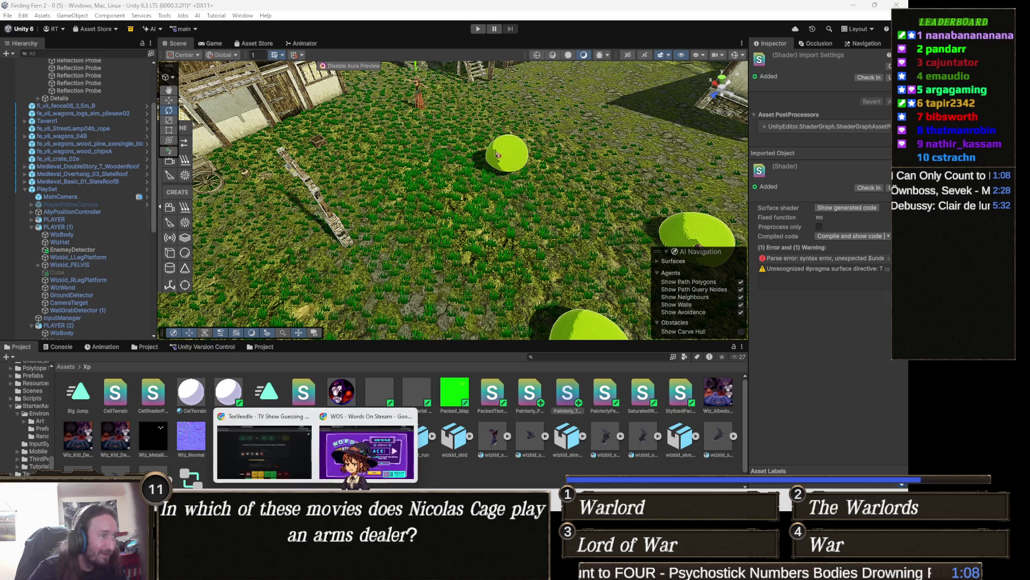
left_click(354, 445)
Step: Guess 'Sex Life' in TeeVeedle, then search 'sex' and submit Sex/Life as the answer
type("sex lif")
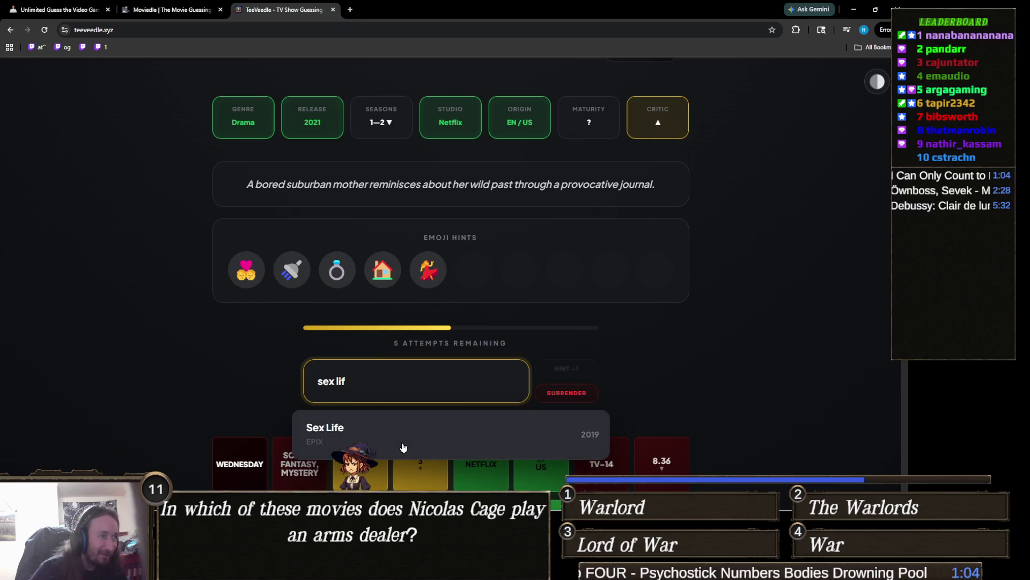
left_click(403, 446)
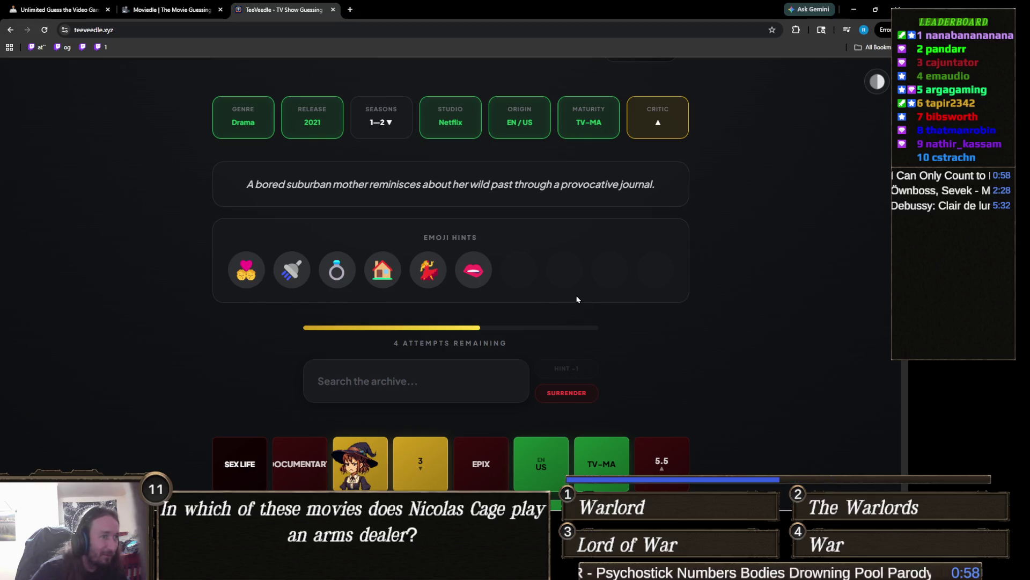
left_click(390, 363)
type("sex")
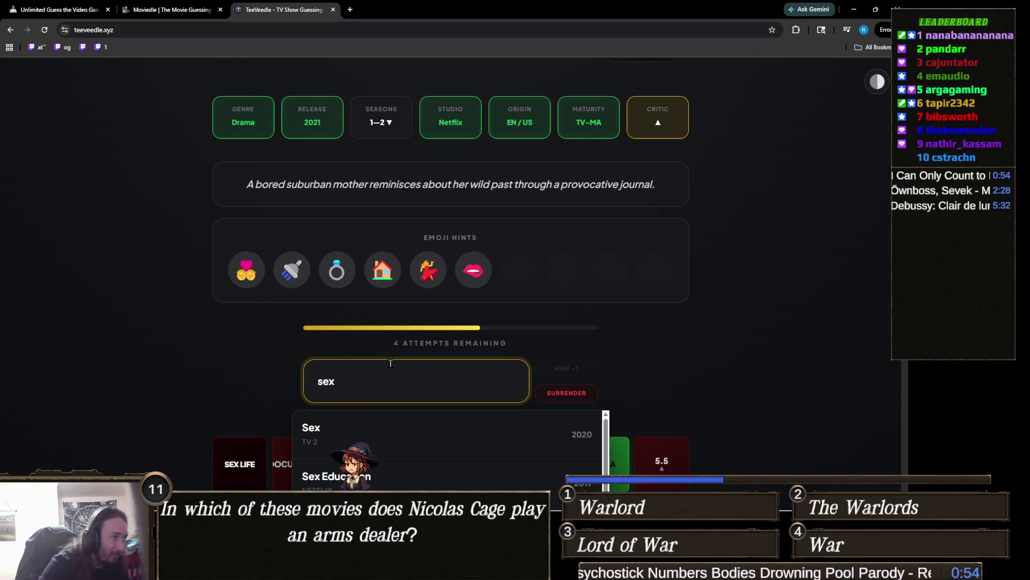
scroll(390, 363, "down", 4)
scroll(436, 329, "down", 1)
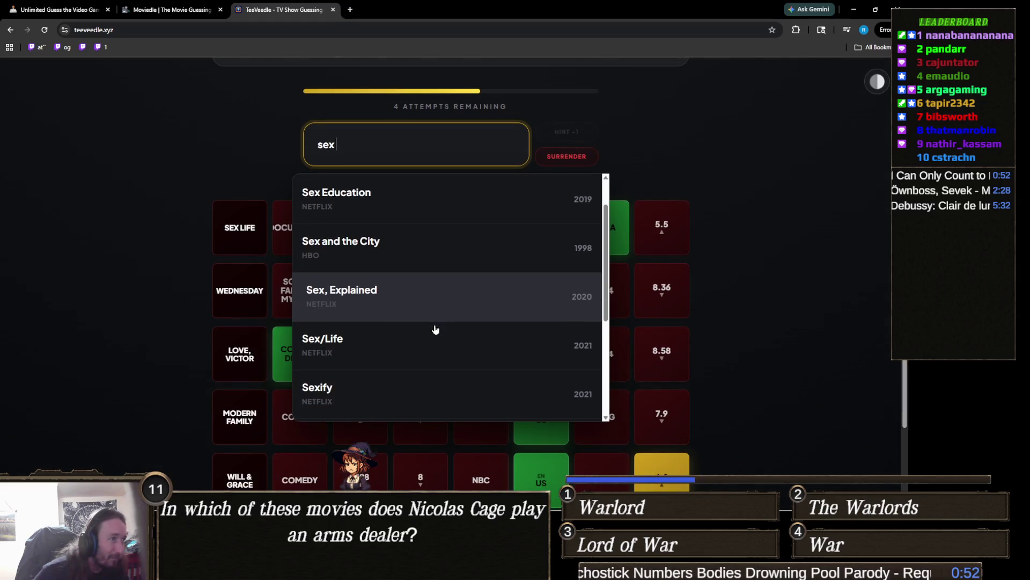
left_click(362, 349)
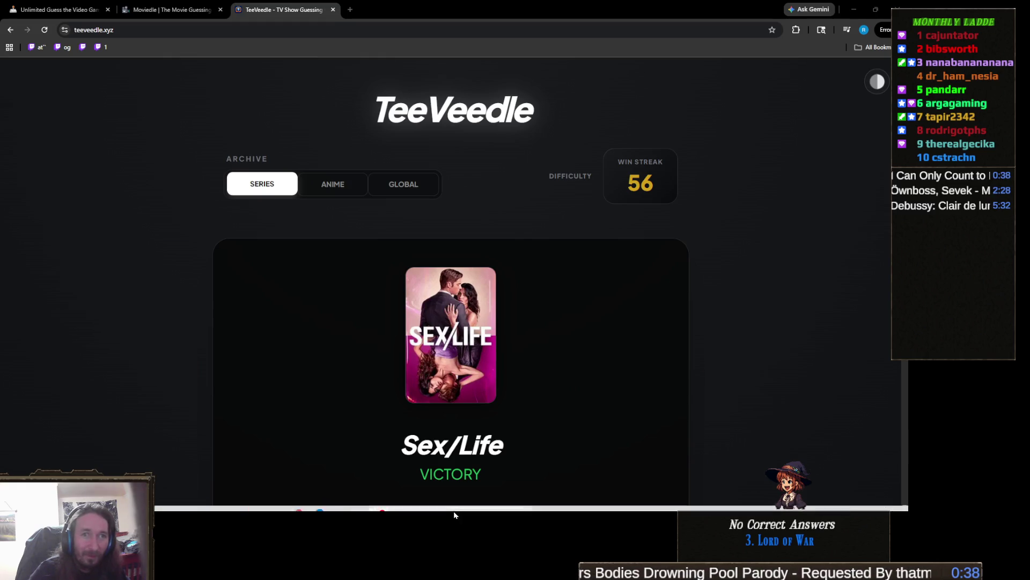
Step: Leave the TeeVeedle browser and return to the Unity editor with Alt+Tab
mouse_move(424, 509)
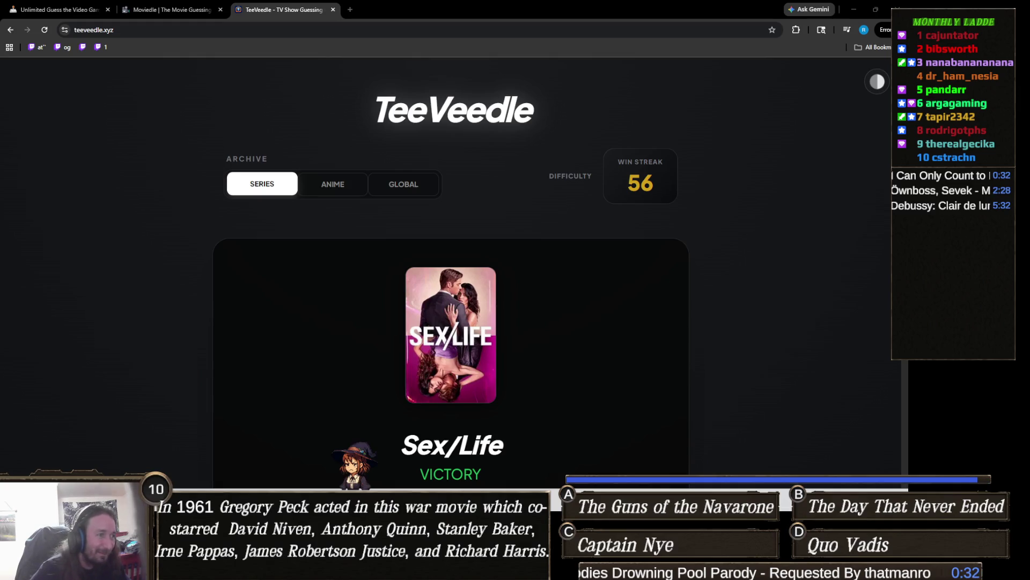
mouse_move(399, 567)
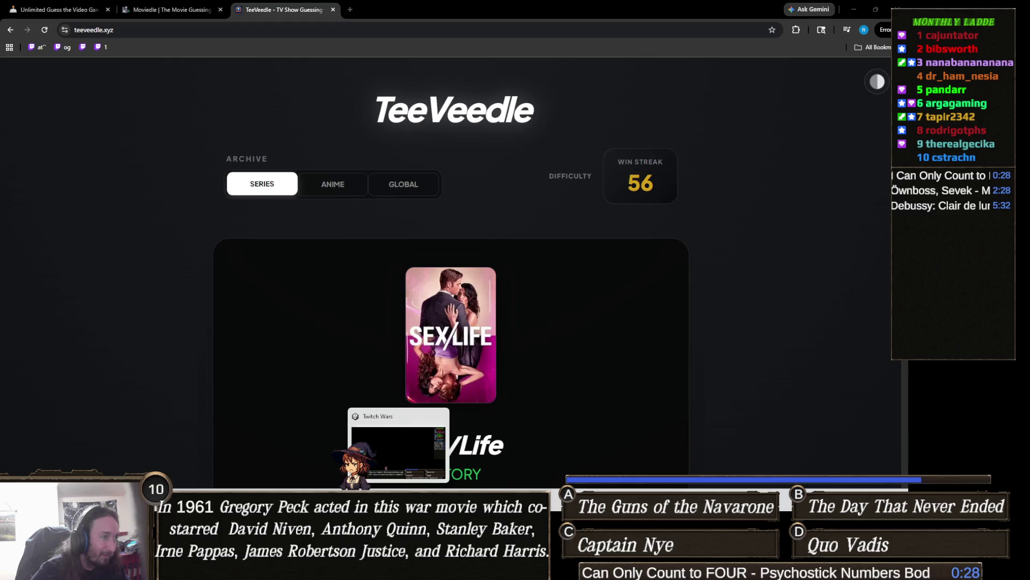
key("alt+Tab")
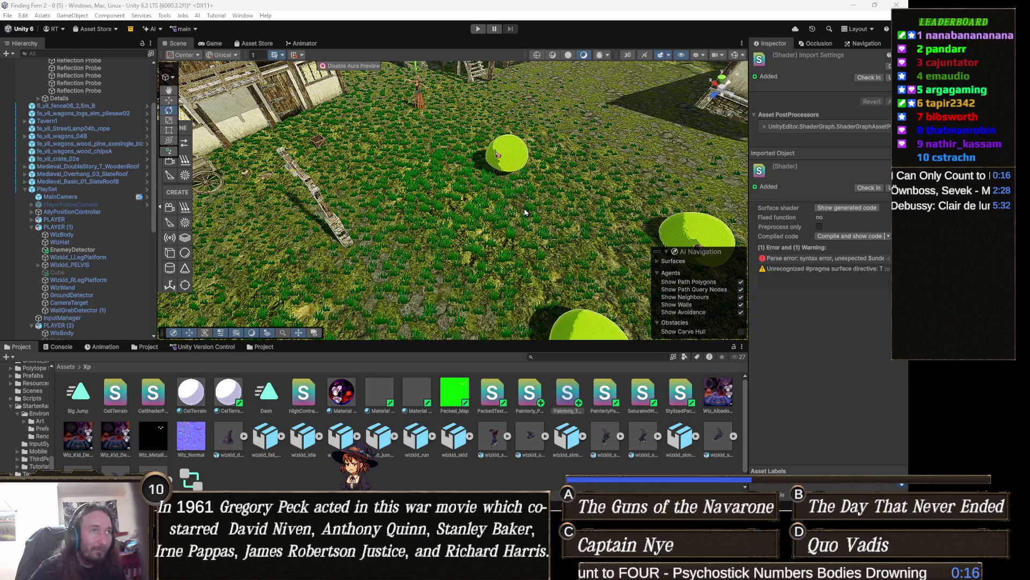
Step: Fly the Scene view to the two village wizards and show the Console's shader errors
scroll(566, 168, "up", 10)
mouse_move(437, 195)
left_mouse_down()
mouse_move(821, 185)
mouse_move(848, 182)
mouse_move(867, 150)
mouse_move(890, 148)
left_mouse_up()
left_click_drag(474, 264, 474, 264)
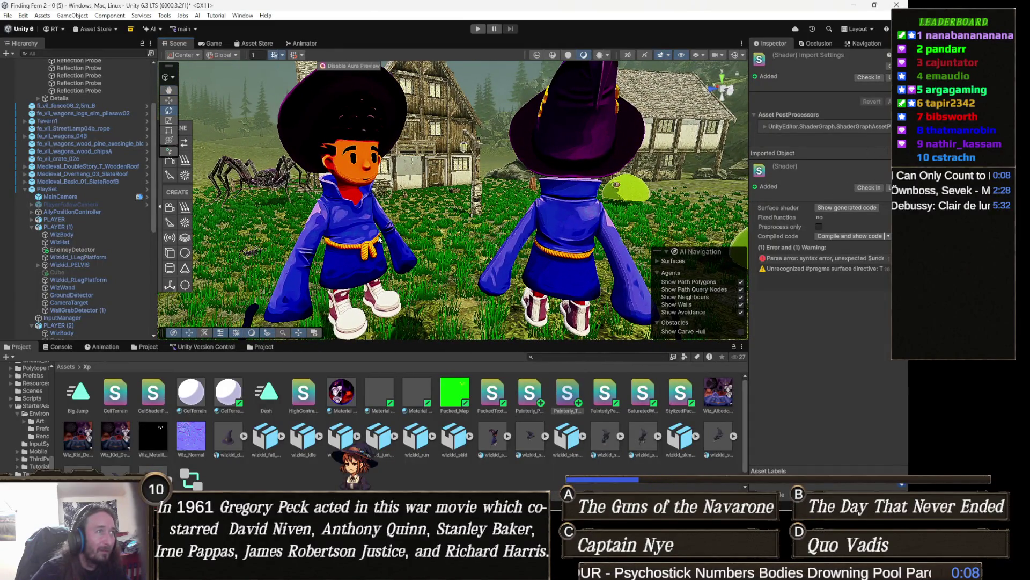
mouse_move(386, 231)
left_mouse_down()
mouse_move(465, 221)
mouse_move(344, 230)
left_mouse_up()
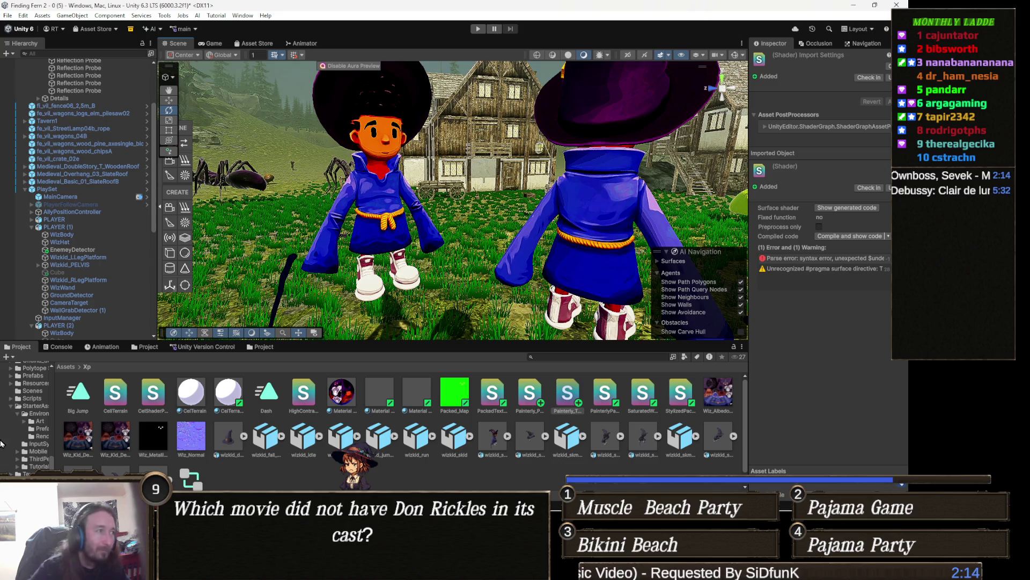
left_click(62, 348)
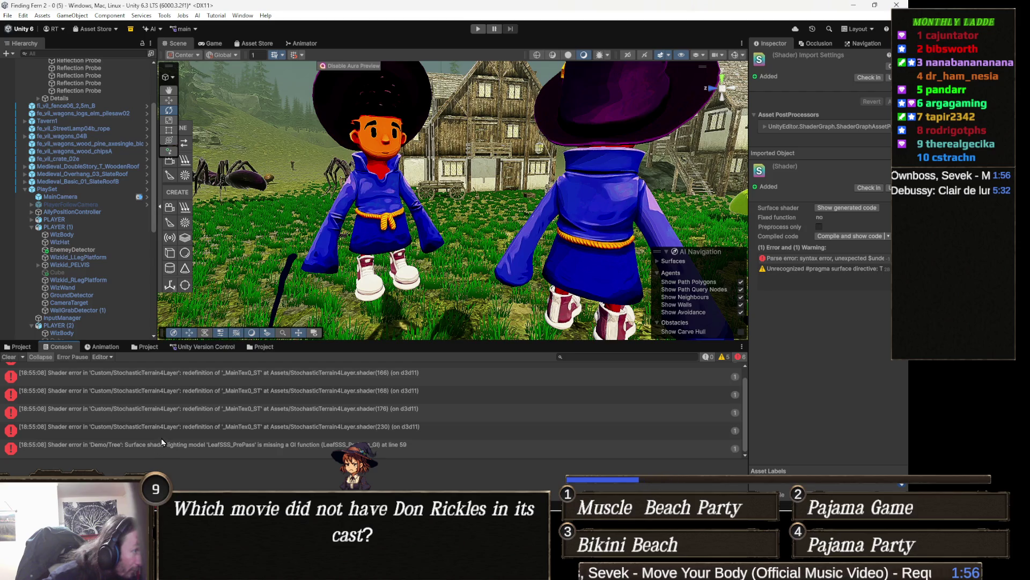
scroll(162, 441, "up", 1)
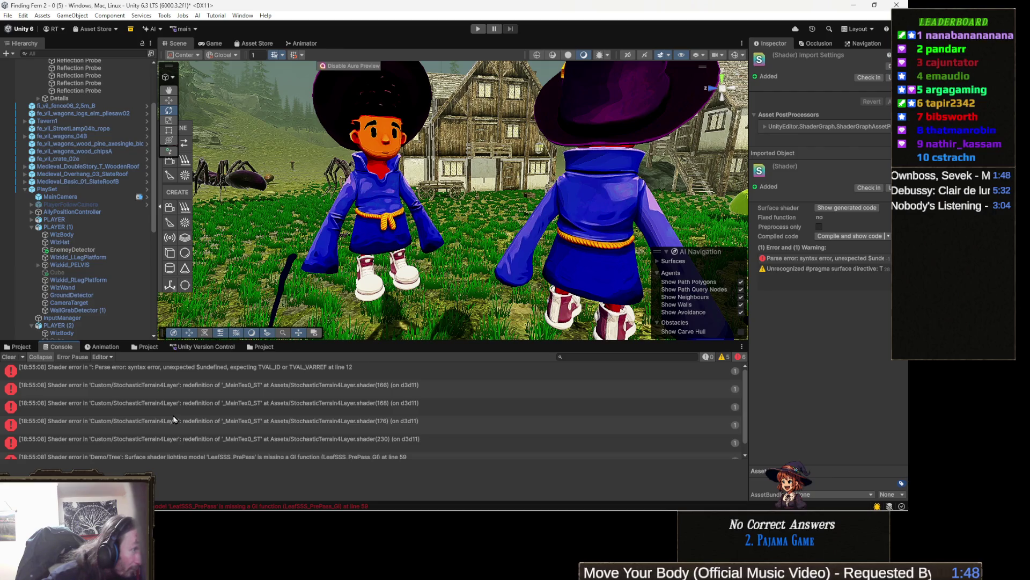
Step: Open StochasticTerrain4Layer.shader from the Console error, review its top, close it and minimize Visual Studio
double_click(161, 391)
scroll(297, 298, "up", 5)
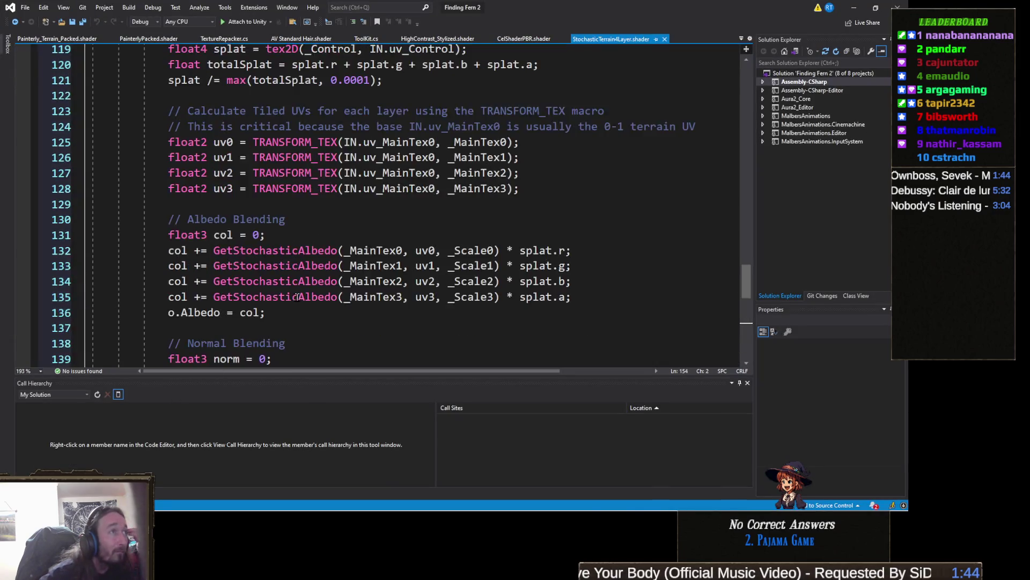
scroll(296, 297, "up", 20)
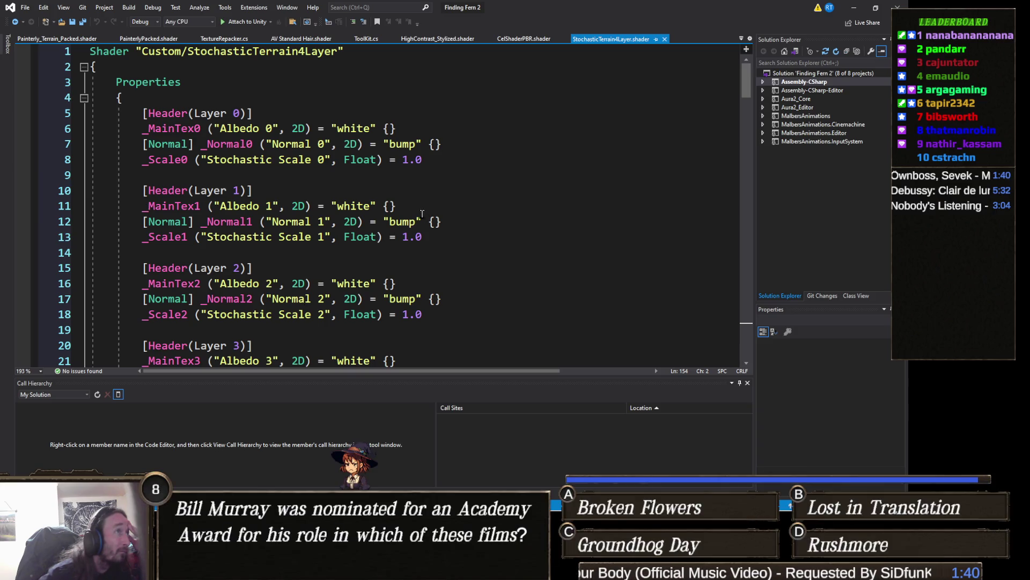
left_click(664, 38)
left_click(854, 8)
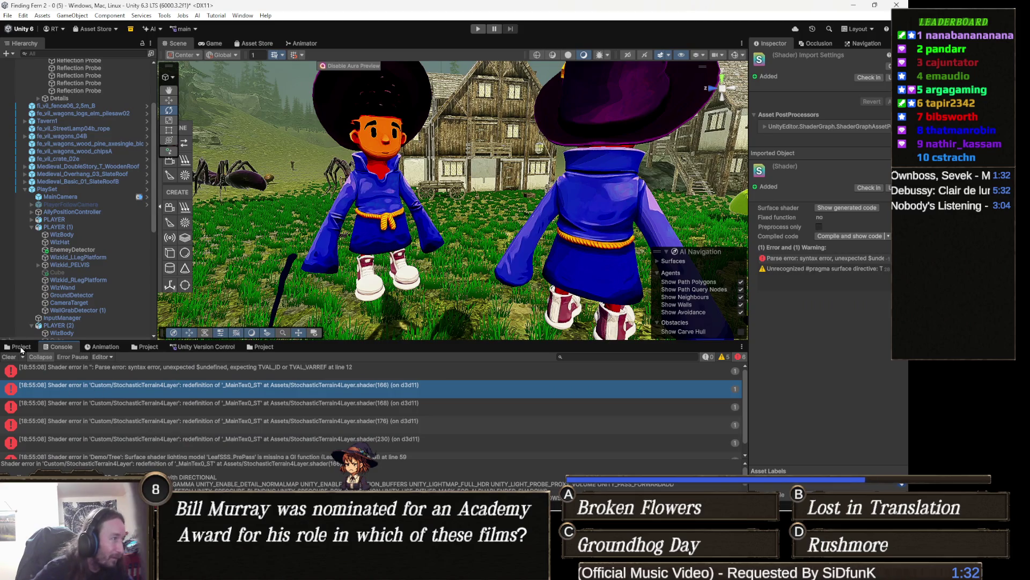
Step: Clear the Console's shader errors, return to Assets, and open the Painterly_Terrain_Packed shader
left_click(21, 348)
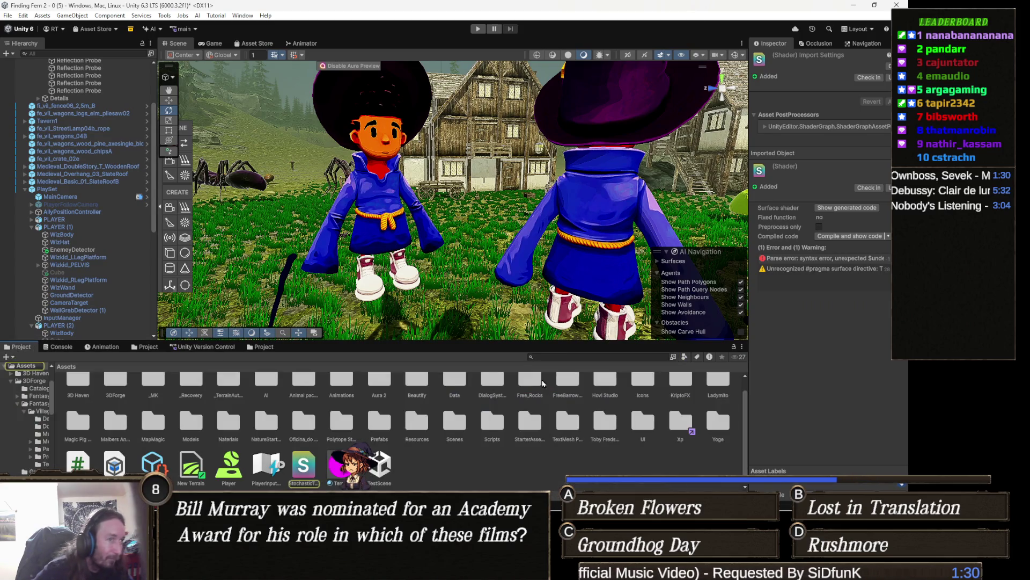
left_click(62, 347)
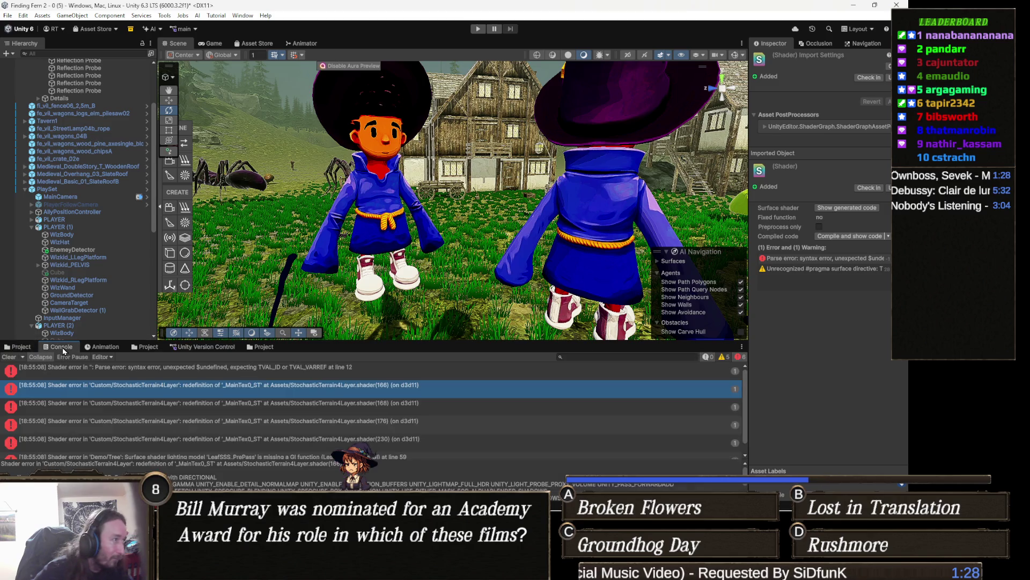
left_click(8, 356)
left_click(19, 346)
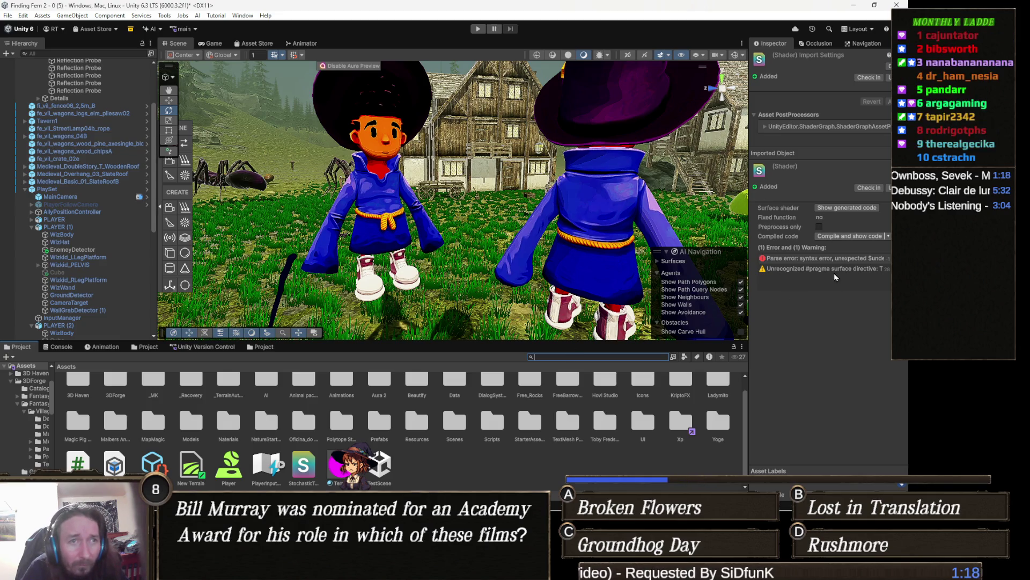
double_click(830, 258)
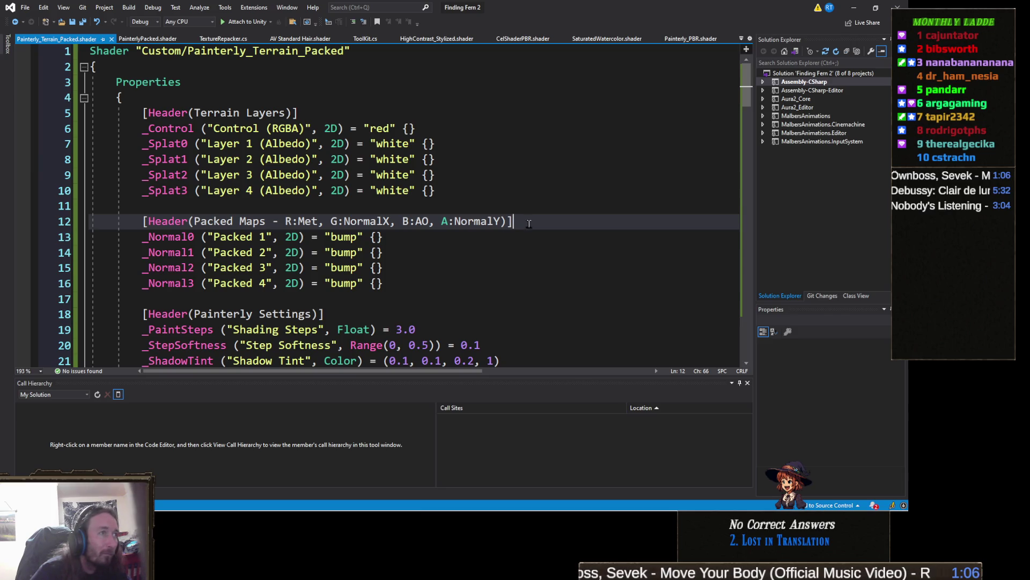
Step: Check the _Normal0–_Normal3 Packed Maps properties in Painterly_Terrain_Packed.shader, then minimize Visual Studio
left_click(480, 257)
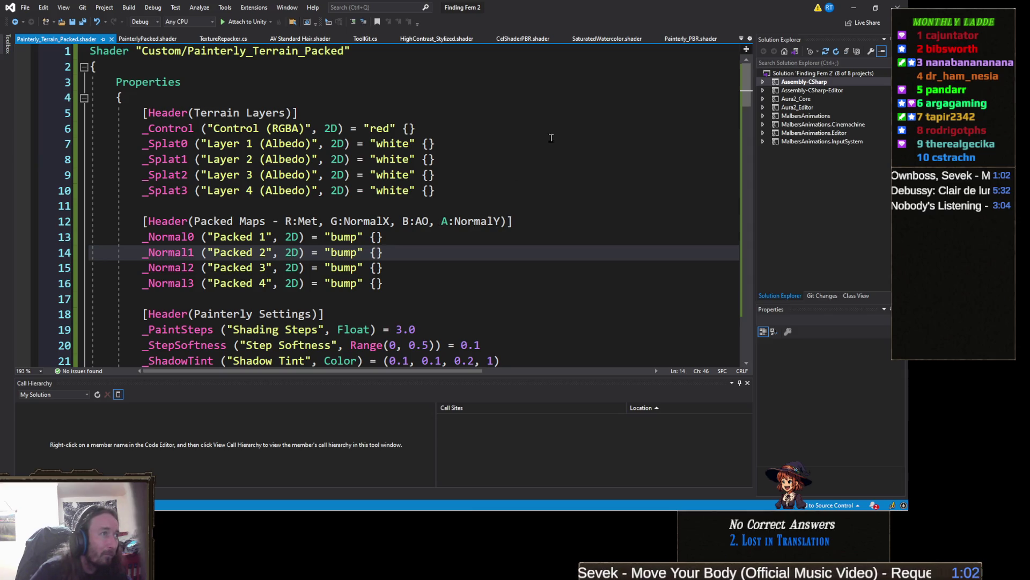
left_click(854, 6)
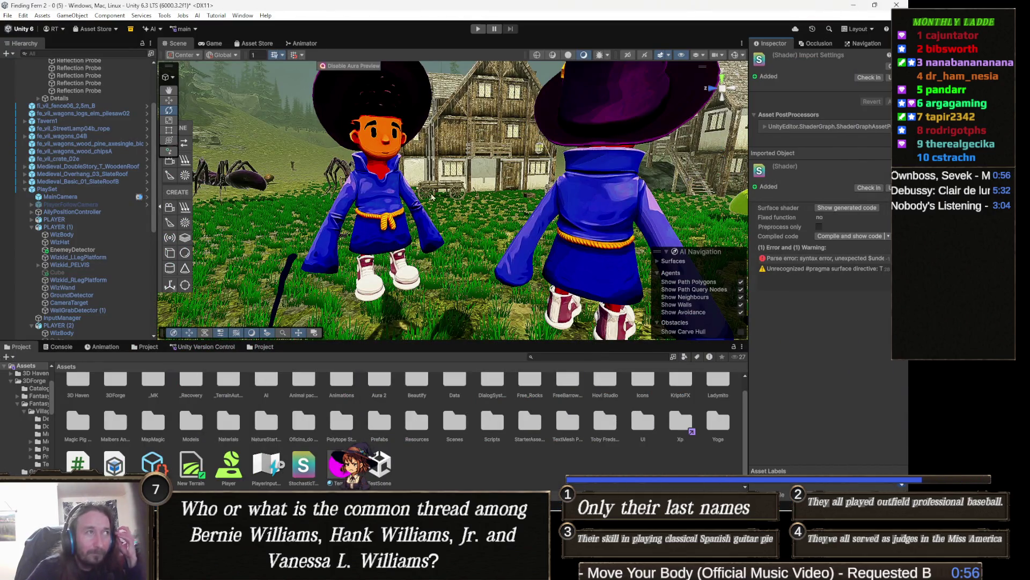
Step: Zoom toward the characters, select the wizard's hat (WizHat), and orbit around the two wizards
mouse_move(689, 182)
left_mouse_down()
mouse_move(367, 193)
mouse_move(372, 202)
left_mouse_up()
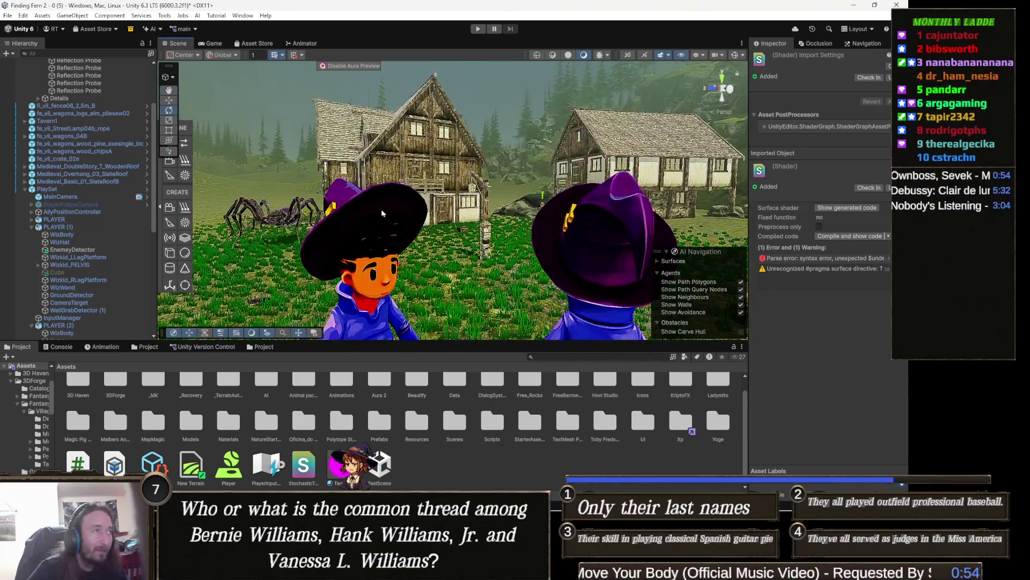
left_click(372, 202)
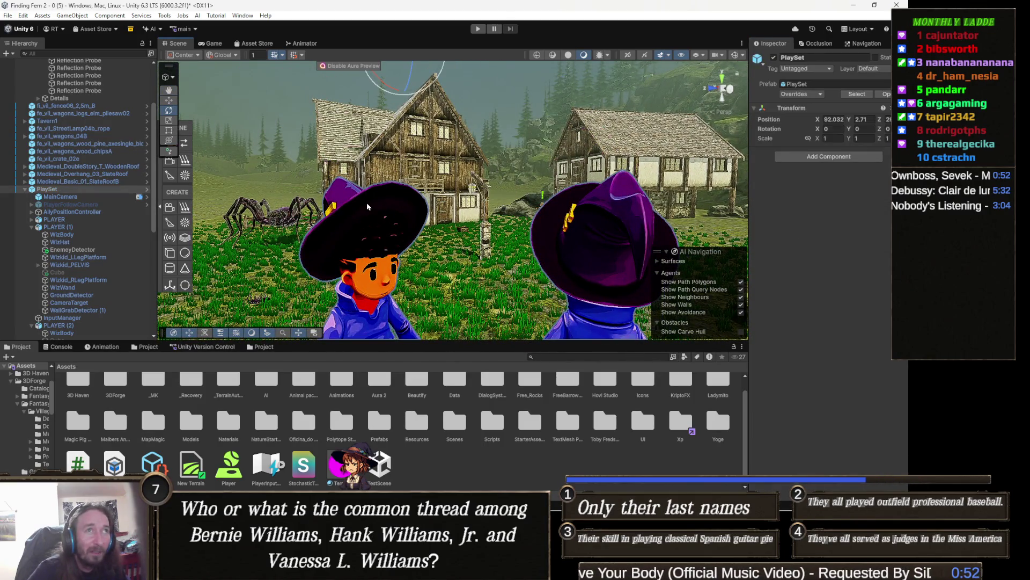
left_click(367, 205)
mouse_move(367, 206)
left_mouse_down()
mouse_move(573, 286)
mouse_move(395, 234)
mouse_move(443, 249)
left_mouse_up()
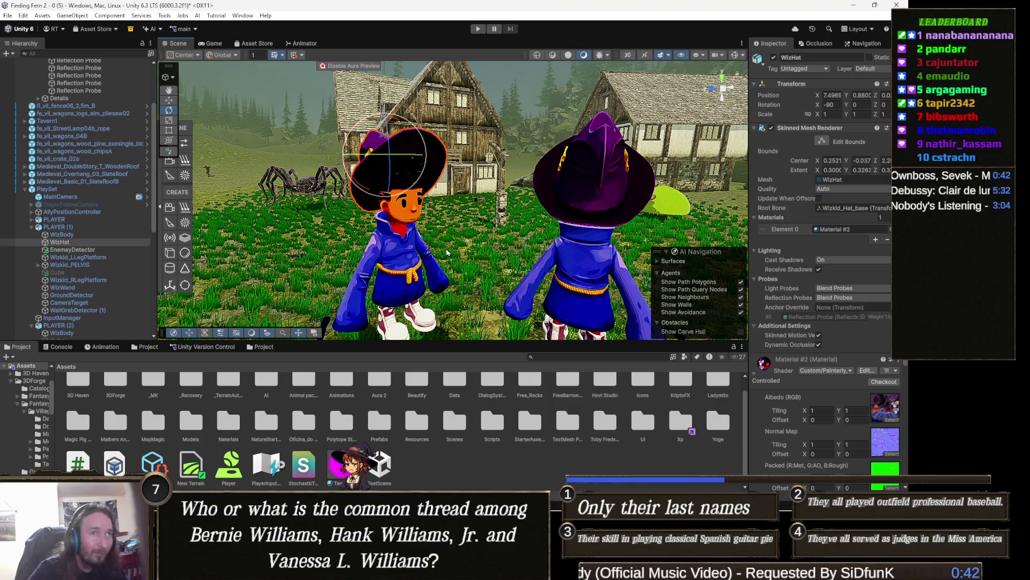
Step: Set the wizard hat material's Brightness to 1
scroll(844, 337, "down", 4)
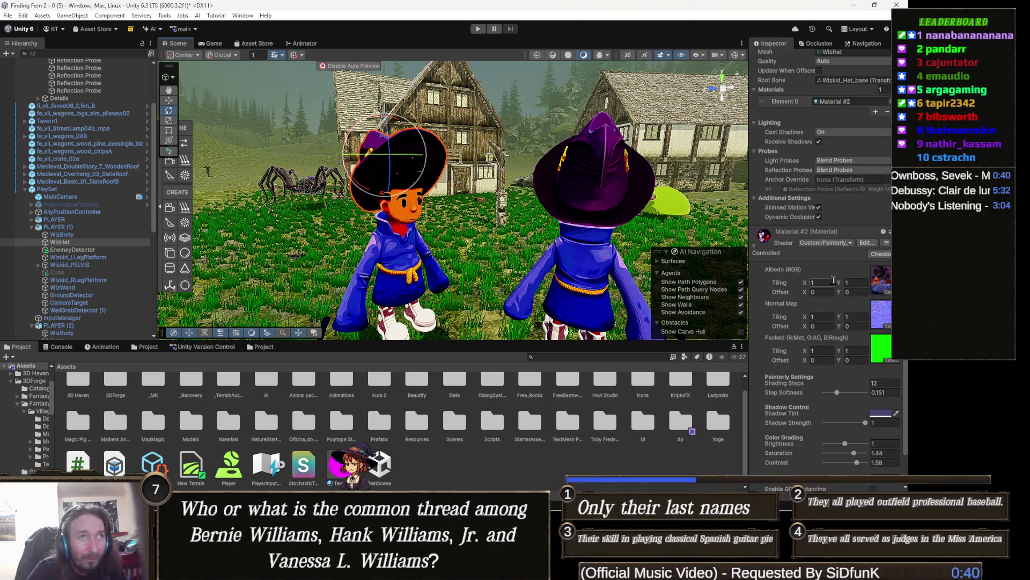
scroll(839, 285, "up", 4)
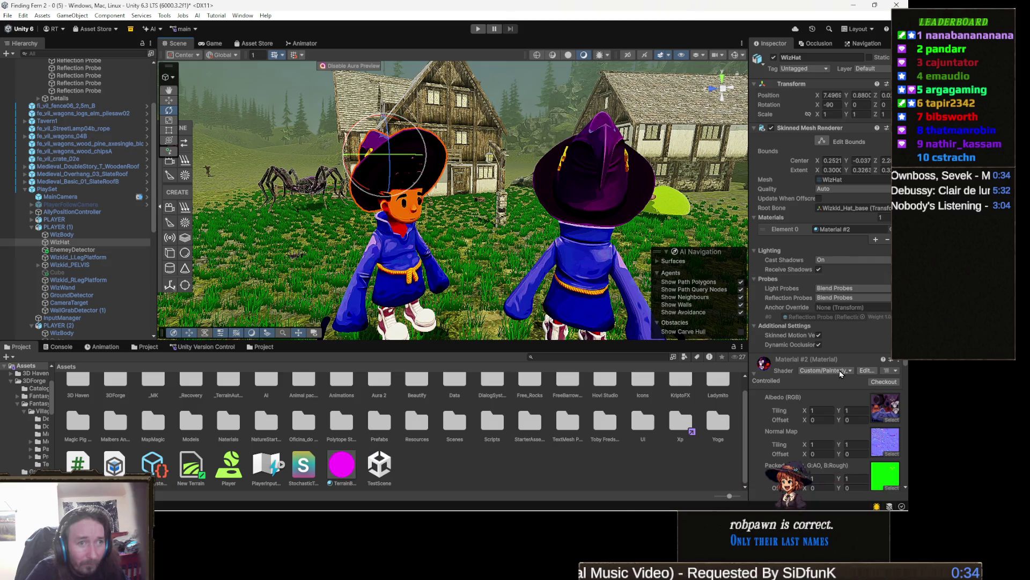
scroll(843, 374, "down", 3)
scroll(854, 368, "down", 3)
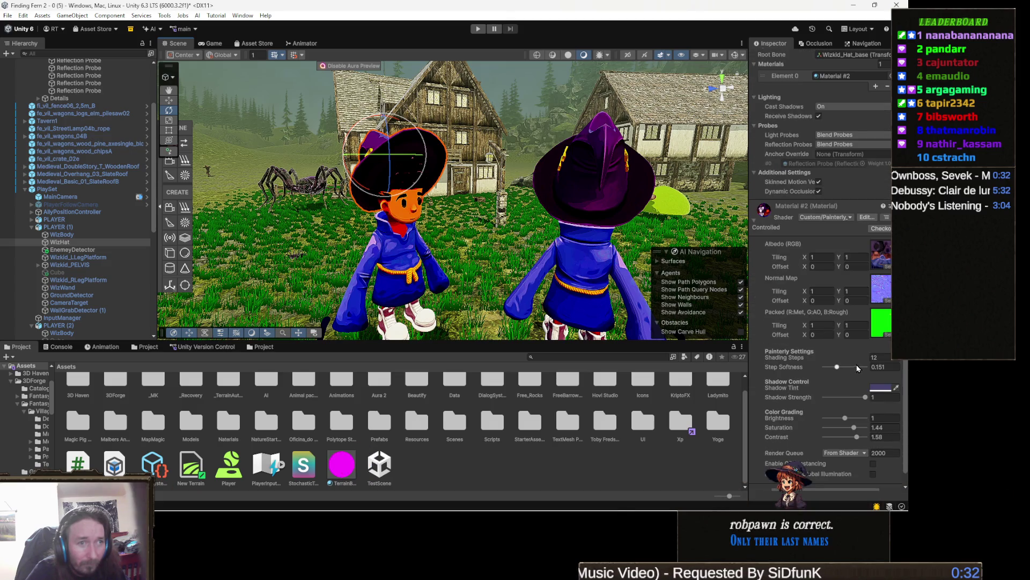
scroll(857, 358, "down", 1)
left_click_drag(391, 235, 539, 257)
double_click(875, 404)
key("BackSpace")
type("2")
key("BackSpace")
type("1")
Step: Reframe the view on the wizards' faces and ping the Wiz_Normal normal map in Assets/Xp
left_click_drag(605, 232, 518, 216)
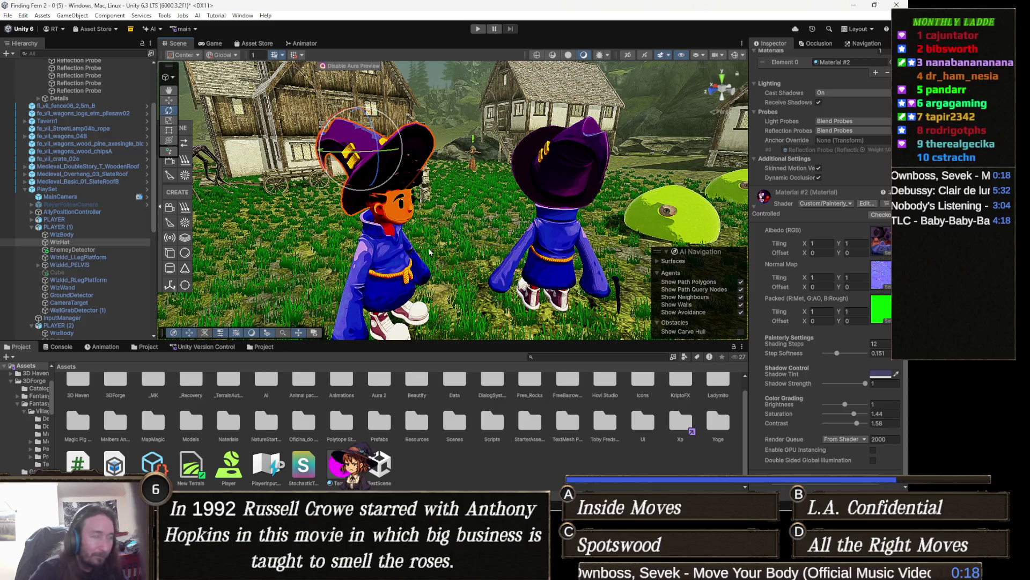
scroll(438, 231, "up", 3)
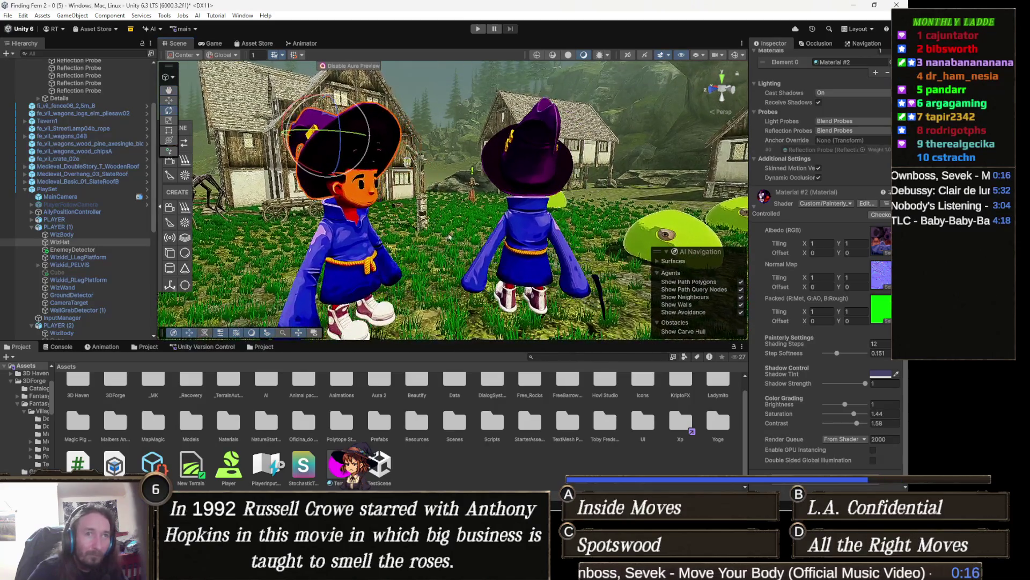
left_click_drag(456, 244, 487, 267)
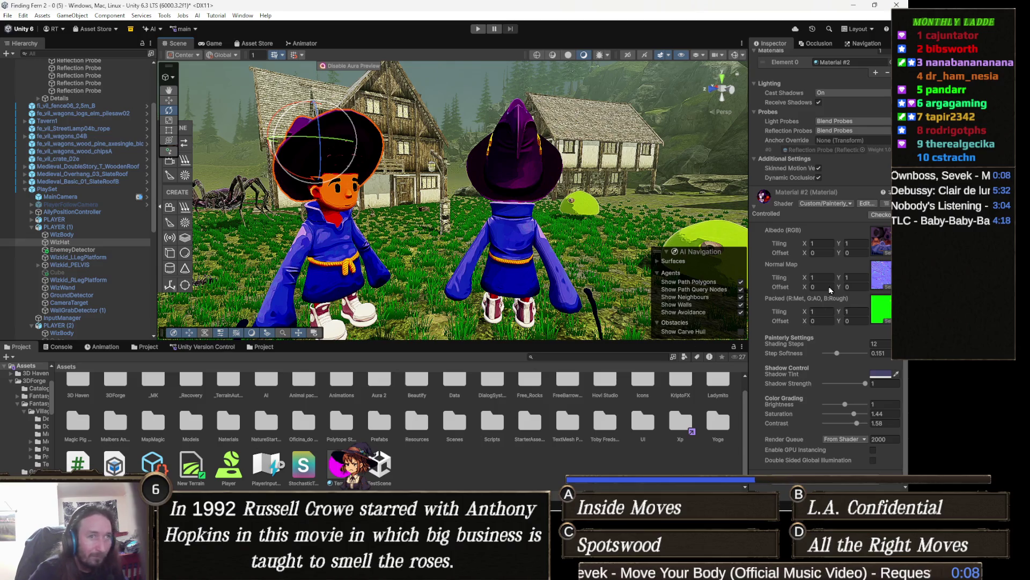
left_click(881, 272)
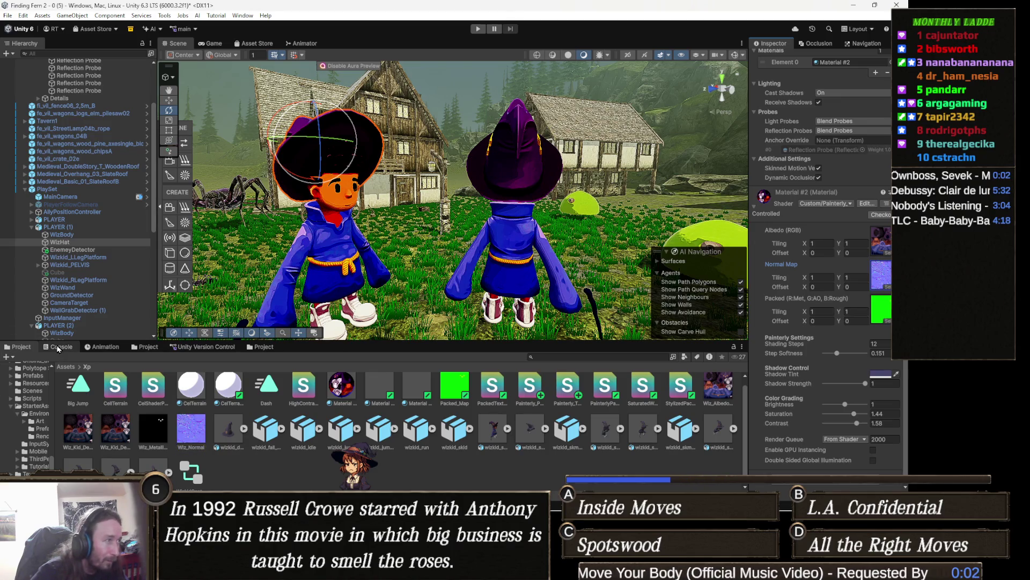
Step: Glance at the Console, then inspect the SaturatedWatercolor, Painterly Packed and Painterly terrain shaders
left_click(58, 348)
left_click(19, 347)
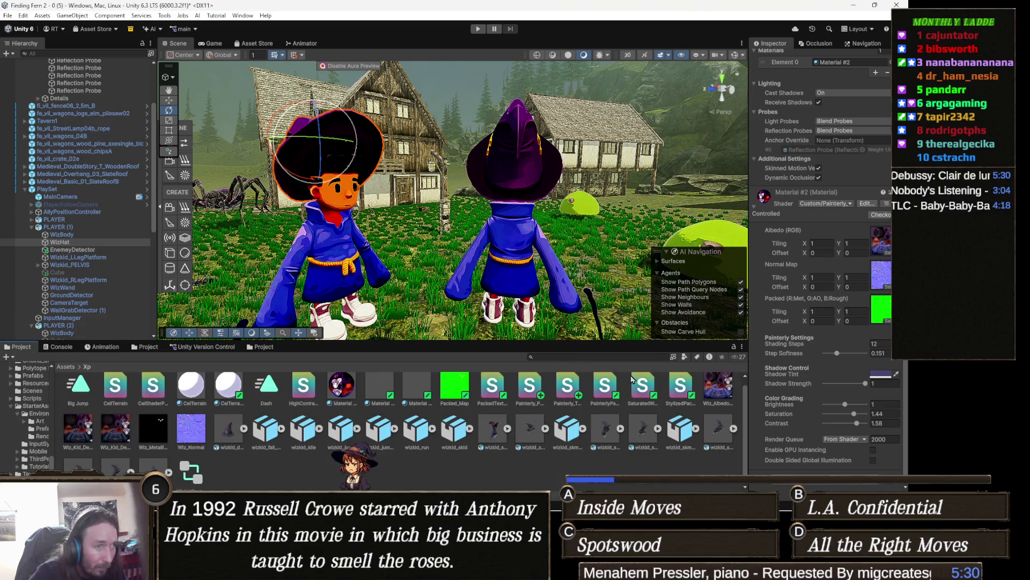
left_click(644, 386)
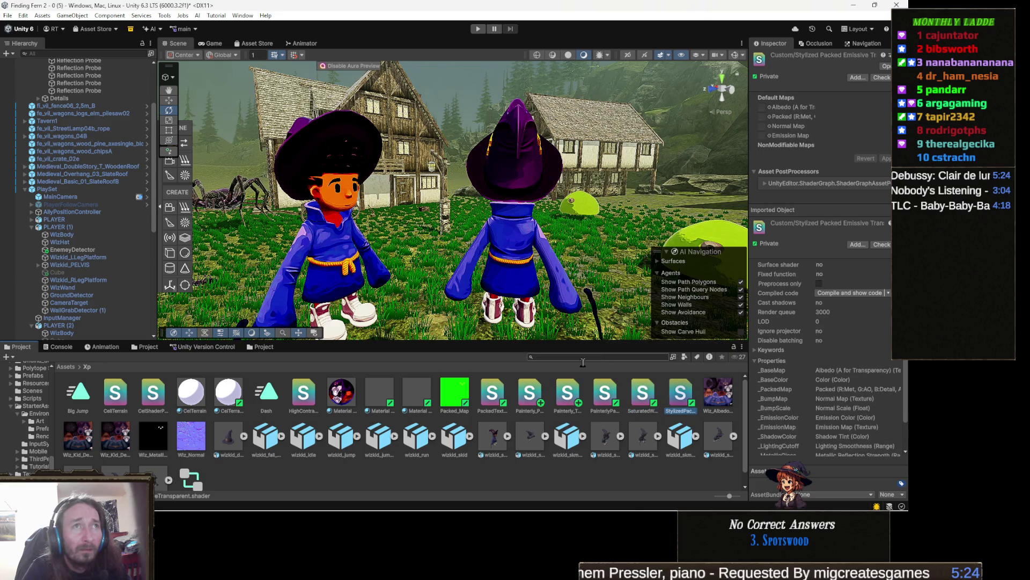
key("Left")
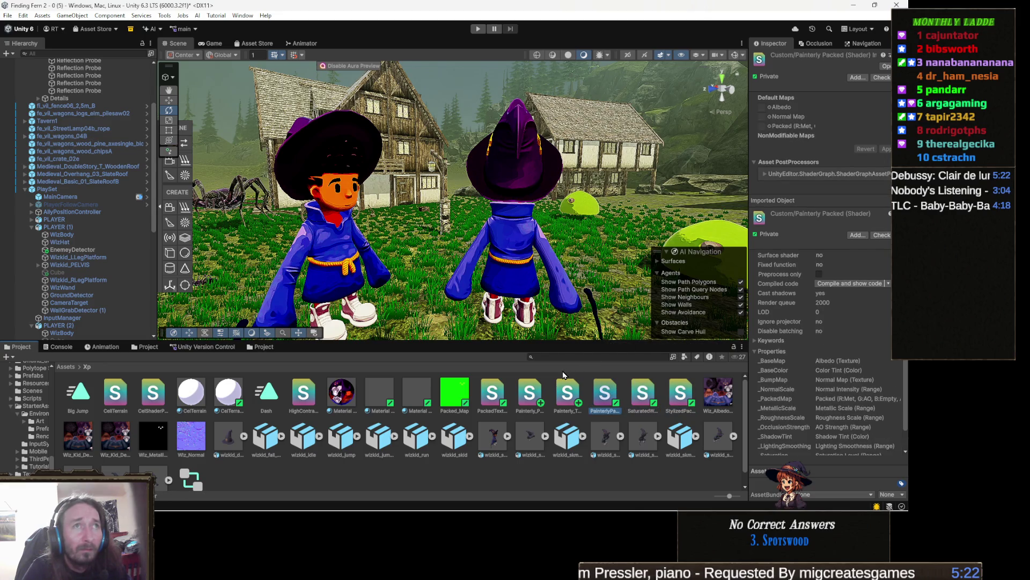
key("Left")
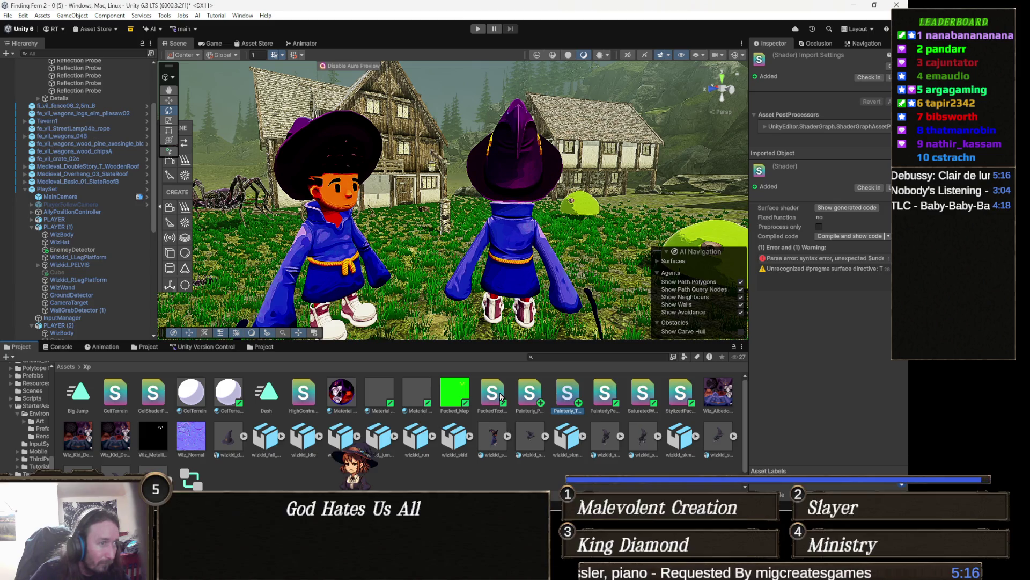
Step: Inspect the Stylized Packed, Painterly_PBR and terrain shaders and the wizard albedo, ending on Stylized Packed
left_click(501, 397)
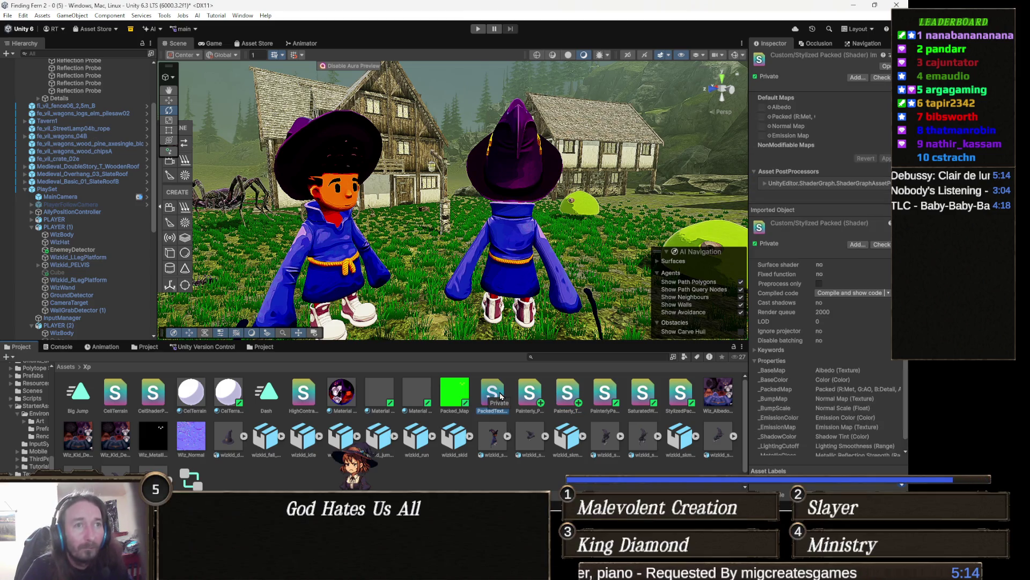
key("Right")
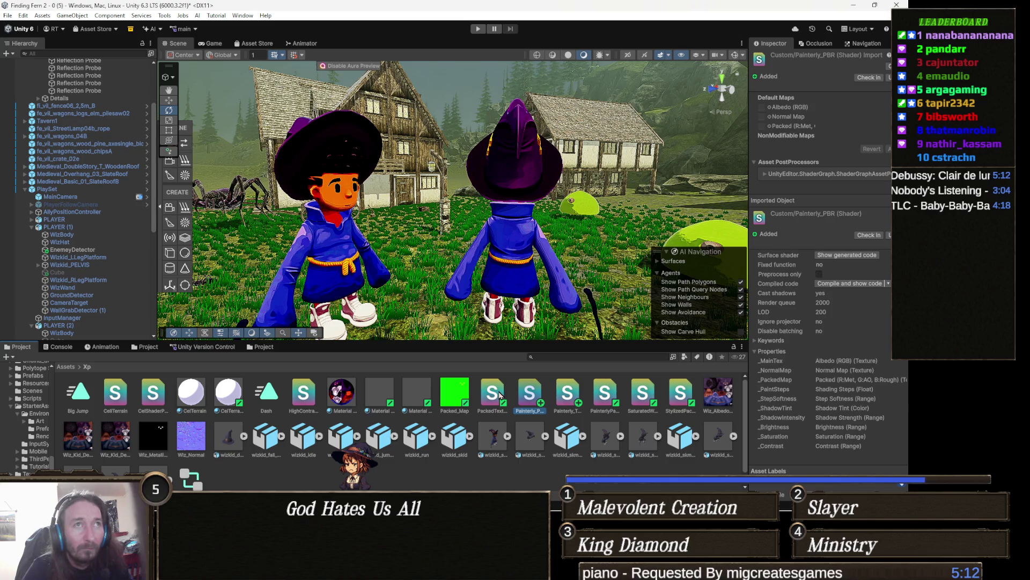
key("Right")
key("Right")
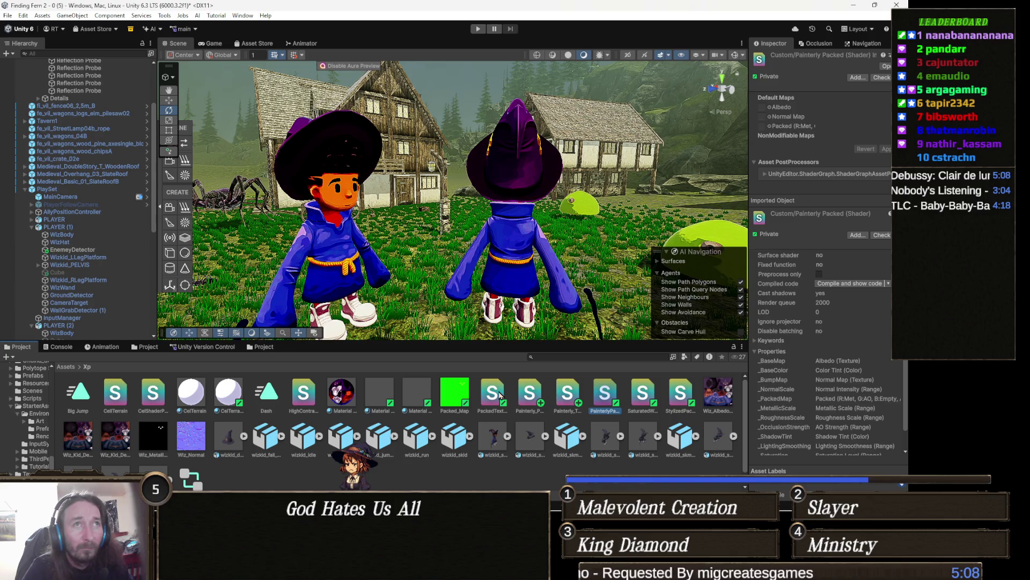
key("Right")
key("Right")
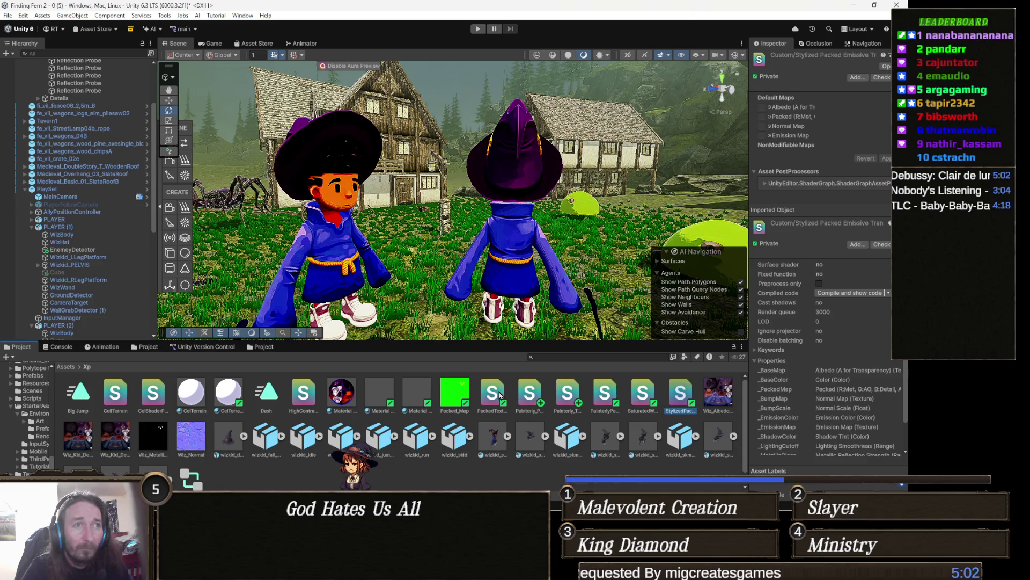
key("Right")
key("Left")
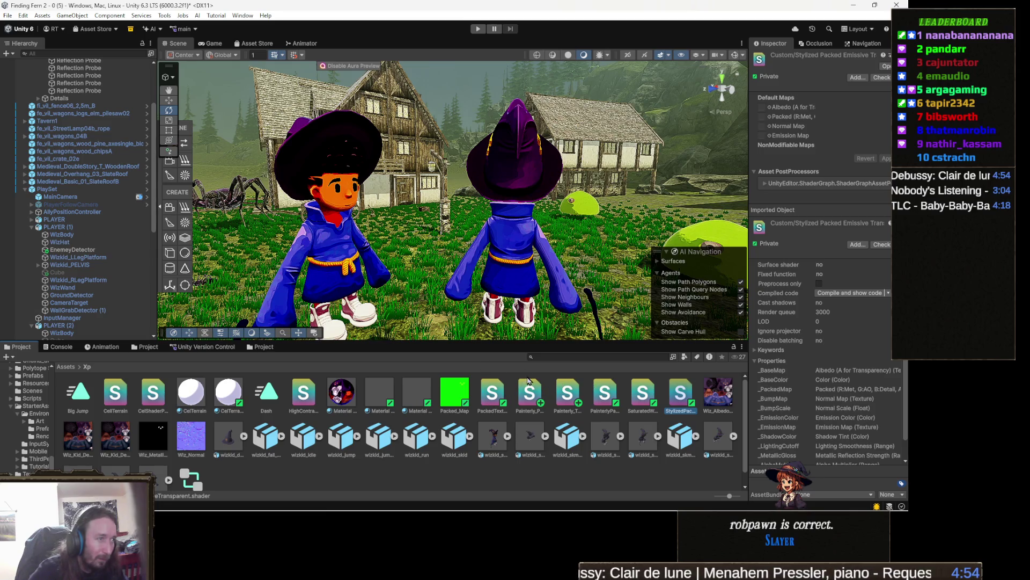
Step: Clear the Console, then save the shader in Visual Studio so Unity recompiles and relists errors
left_click(60, 347)
mouse_move(328, 507)
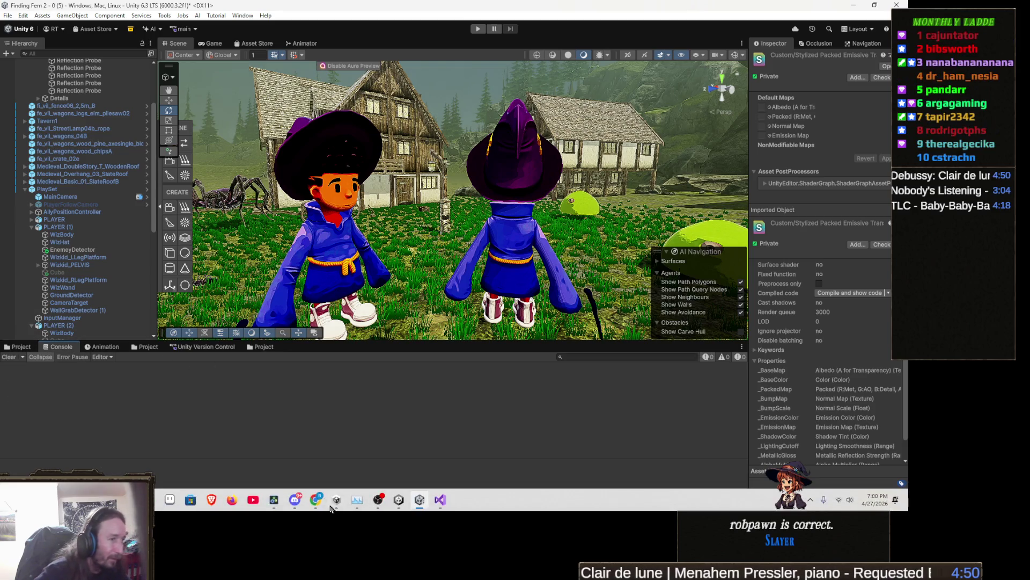
left_click(440, 500)
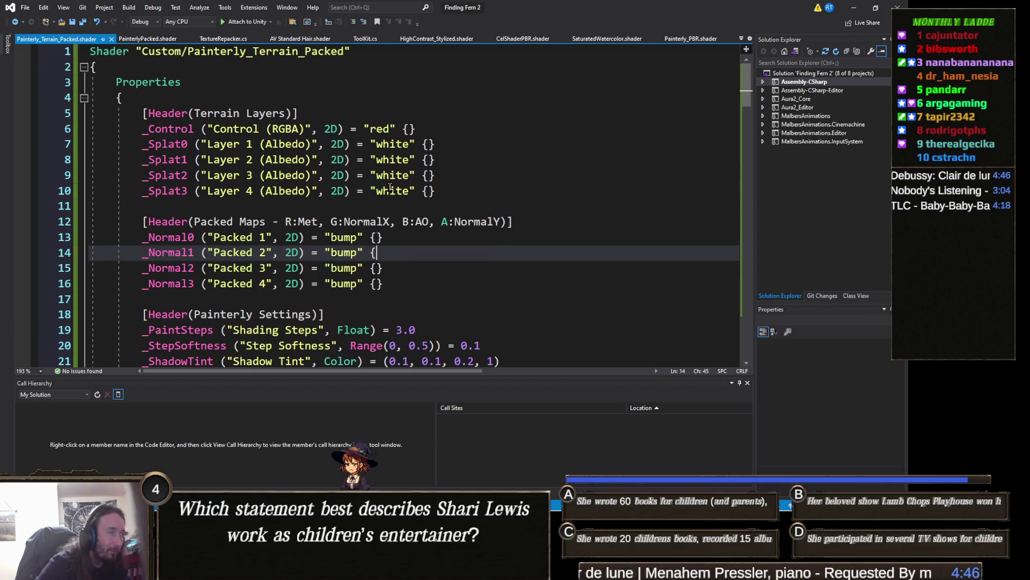
key("alt+Tab")
key("alt+Tab")
key("alt+Tab")
left_click(9, 357)
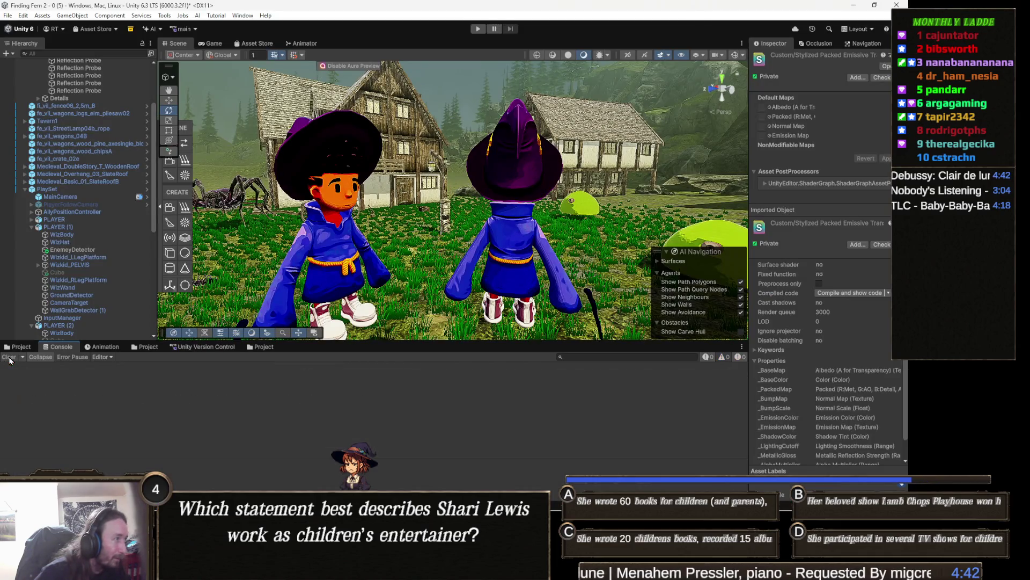
key("alt+Tab")
key("ctrl+s")
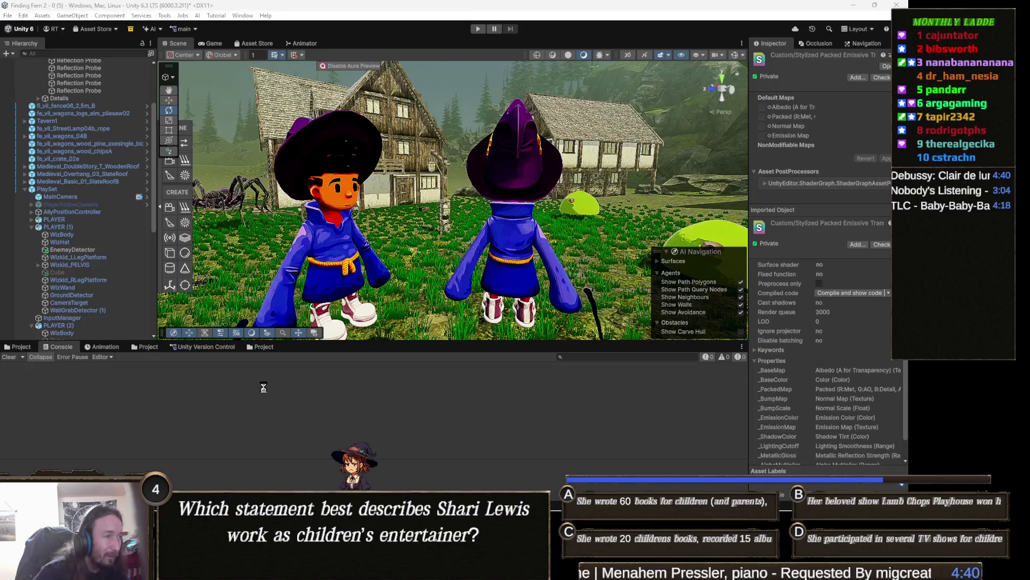
key("alt+Tab")
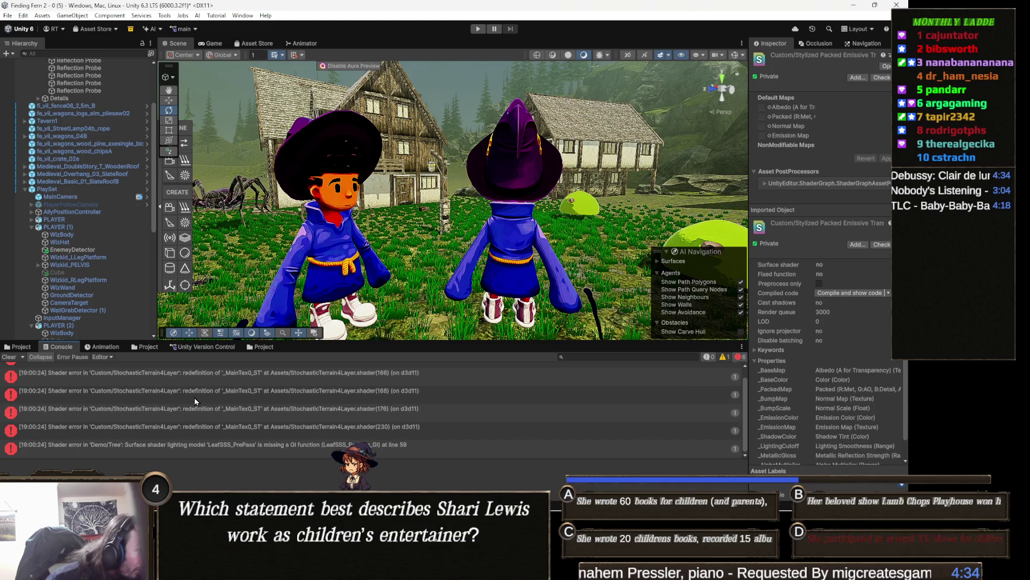
Step: Open the Tree shader error, then Painterly_Terrain_Packed.shader at its line-12 parse error
double_click(138, 443)
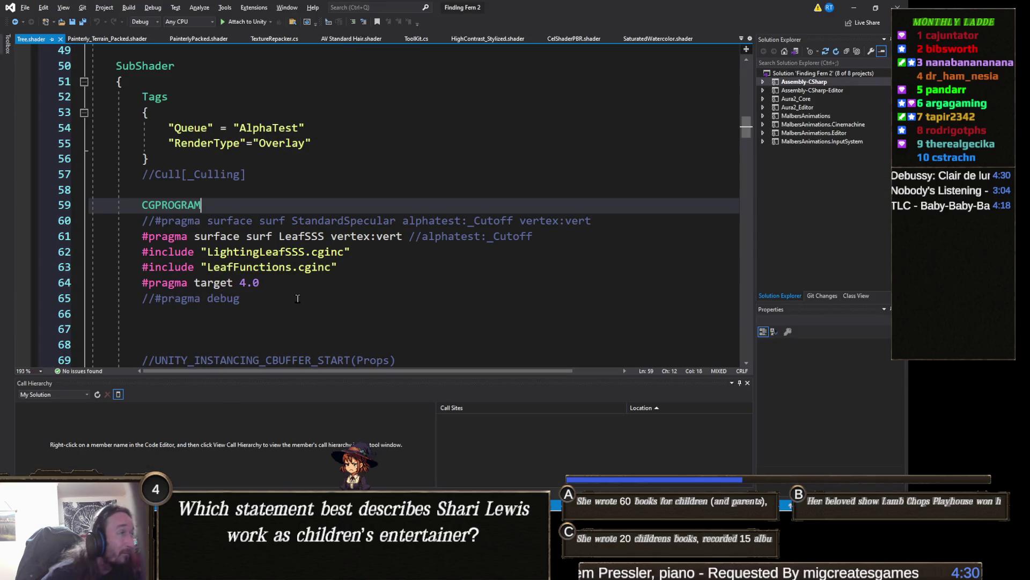
key("alt+Tab")
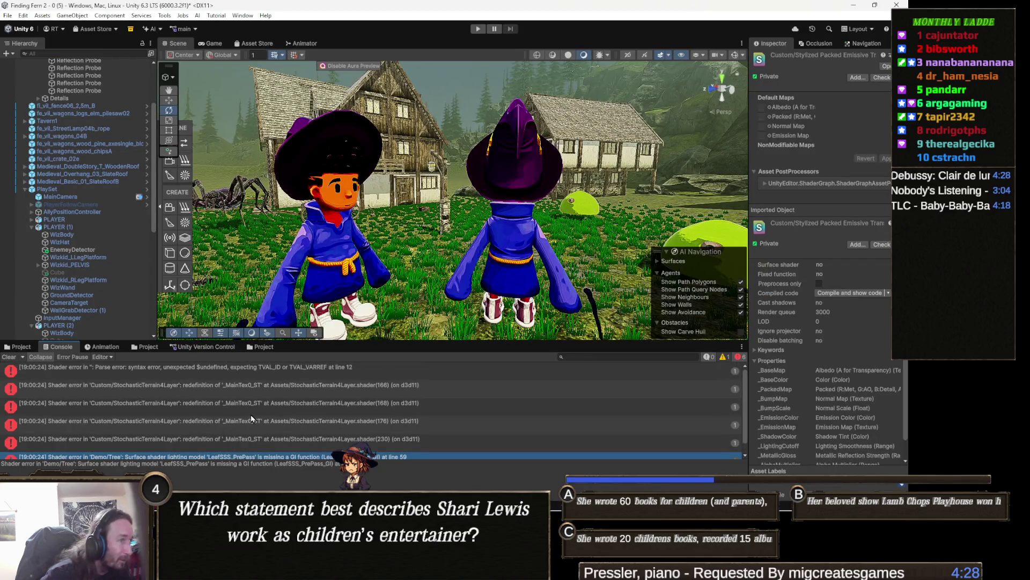
double_click(329, 369)
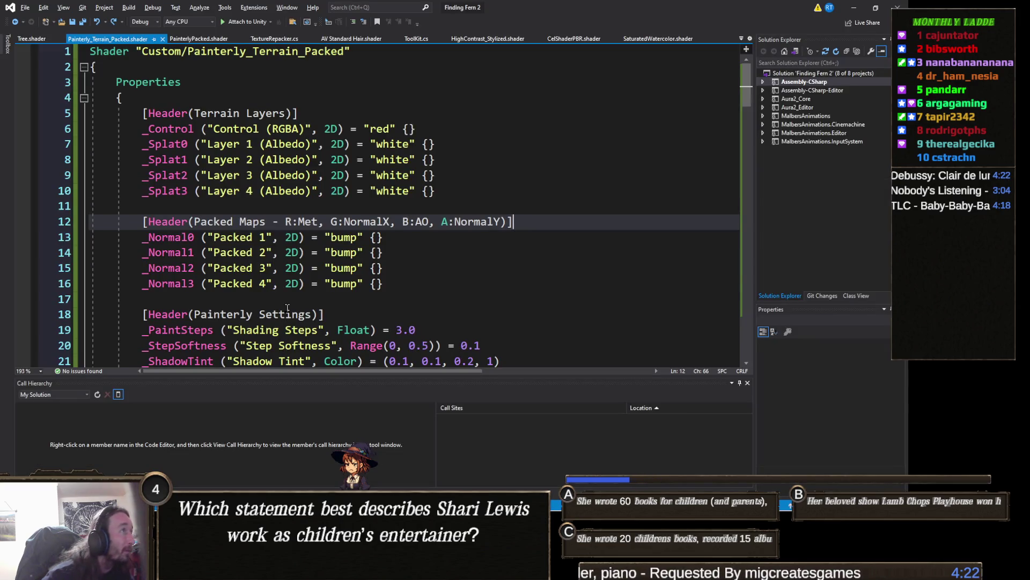
key("alt+Tab")
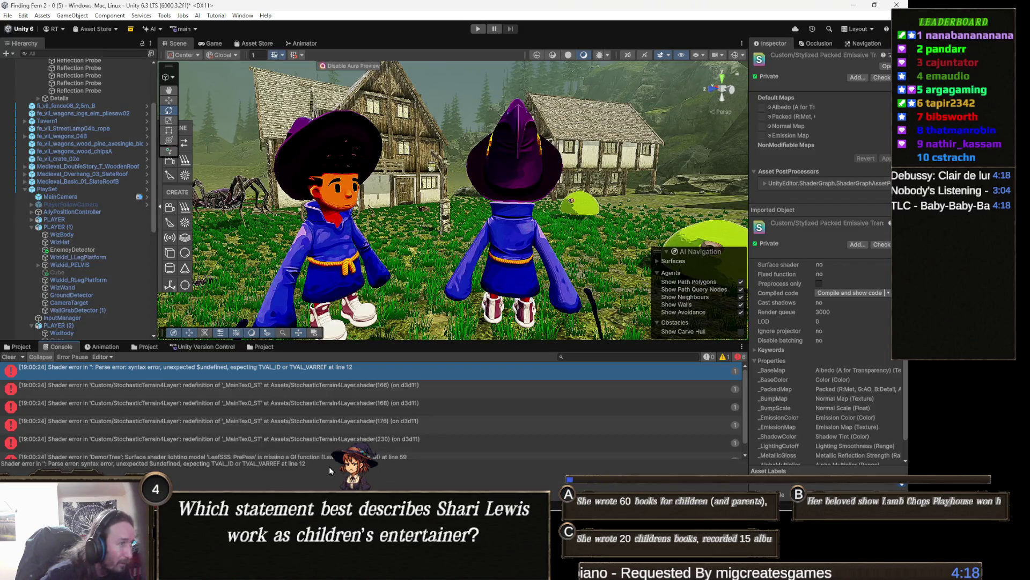
triple_click(311, 463)
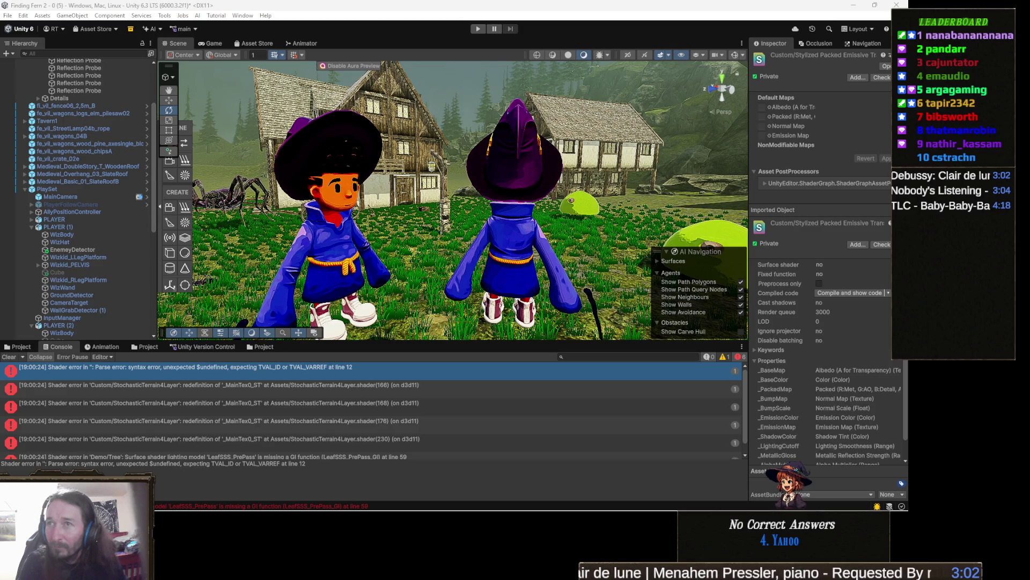
mouse_move(483, 507)
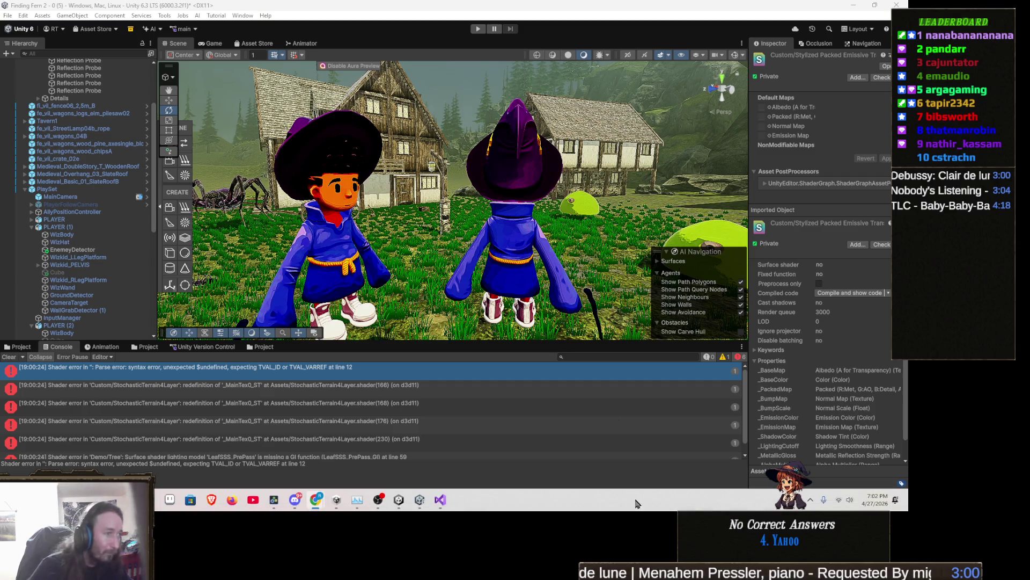
Step: Delete the line-12 Packed Maps header in Painterly_Terrain_Packed.shader, save, and minimize Visual Studio
key("alt+Tab")
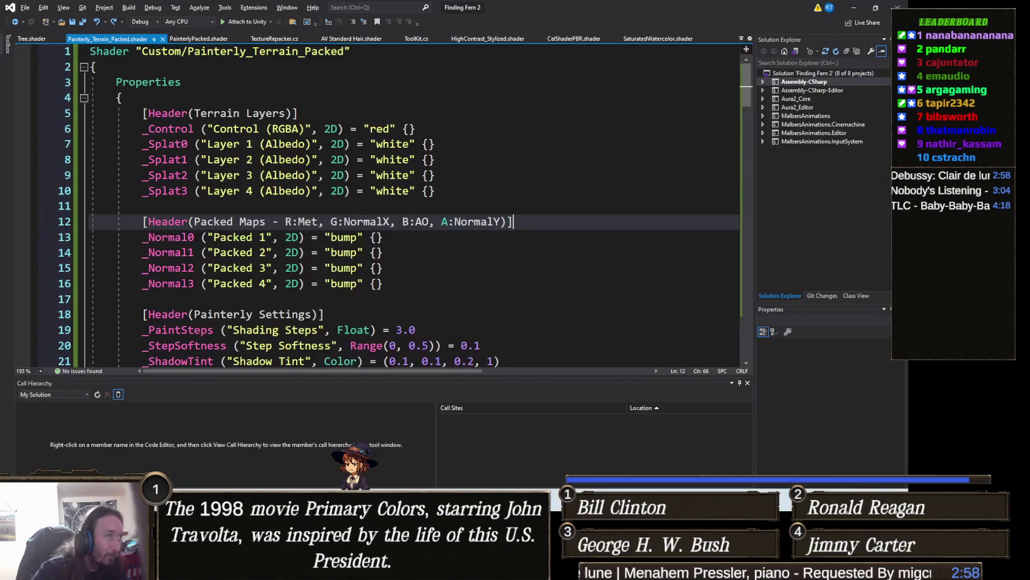
left_click(47, 228)
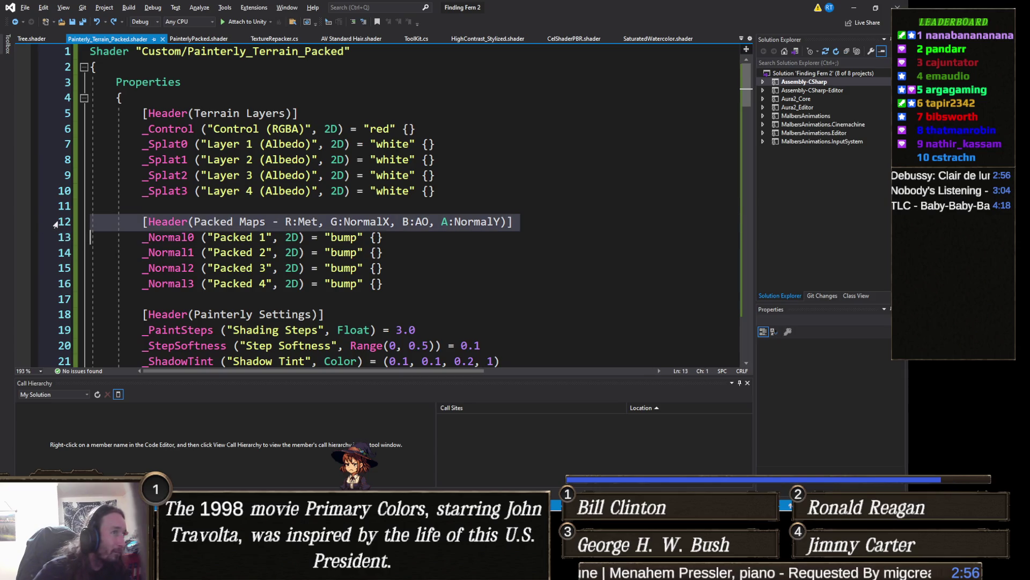
key("Delete")
key("ctrl+s")
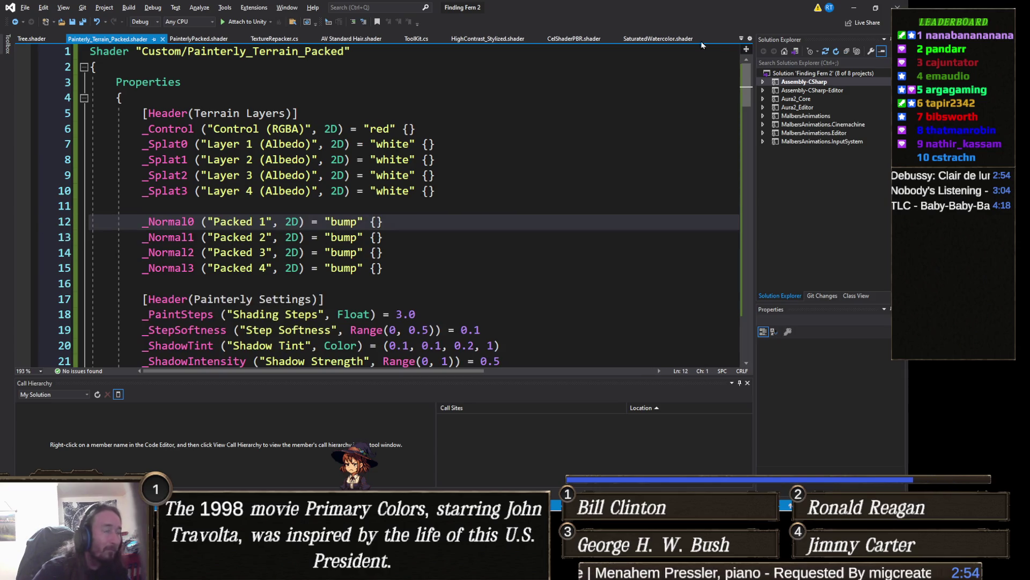
left_click(853, 7)
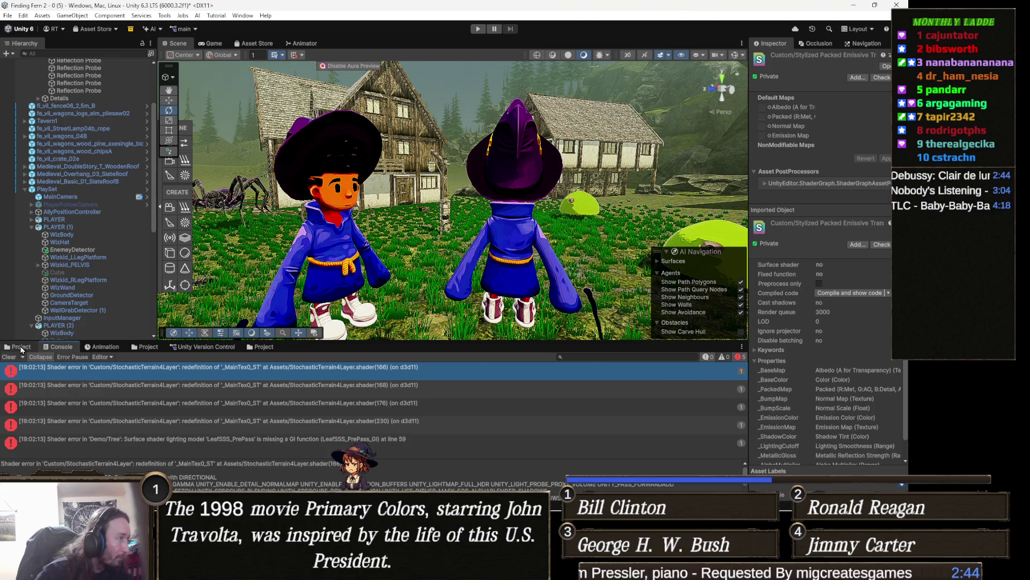
Step: Verify Painterly_Terrain_Packed shows no errors, then select the CelTerrain 1 material
left_click(19, 346)
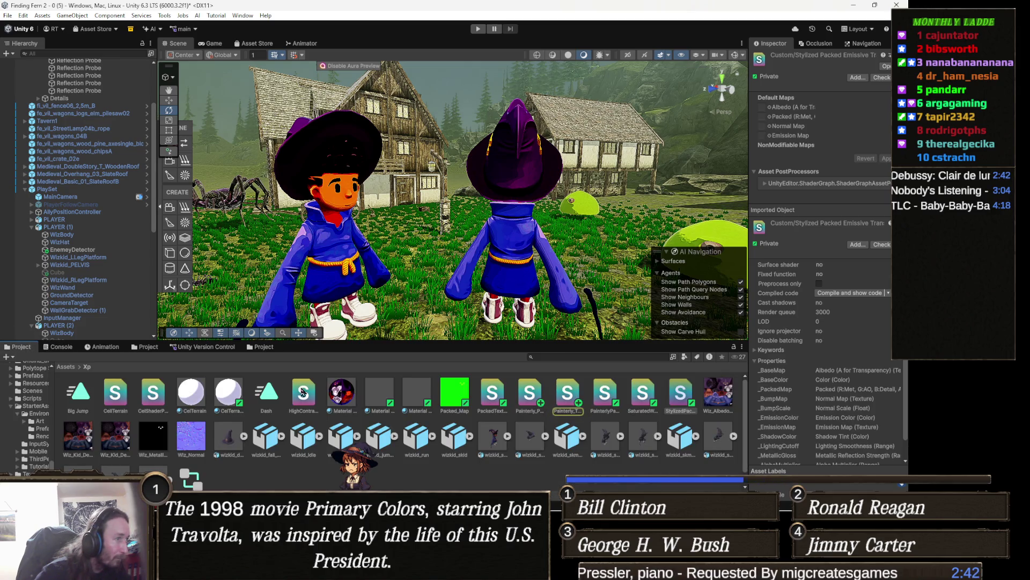
left_click(569, 396)
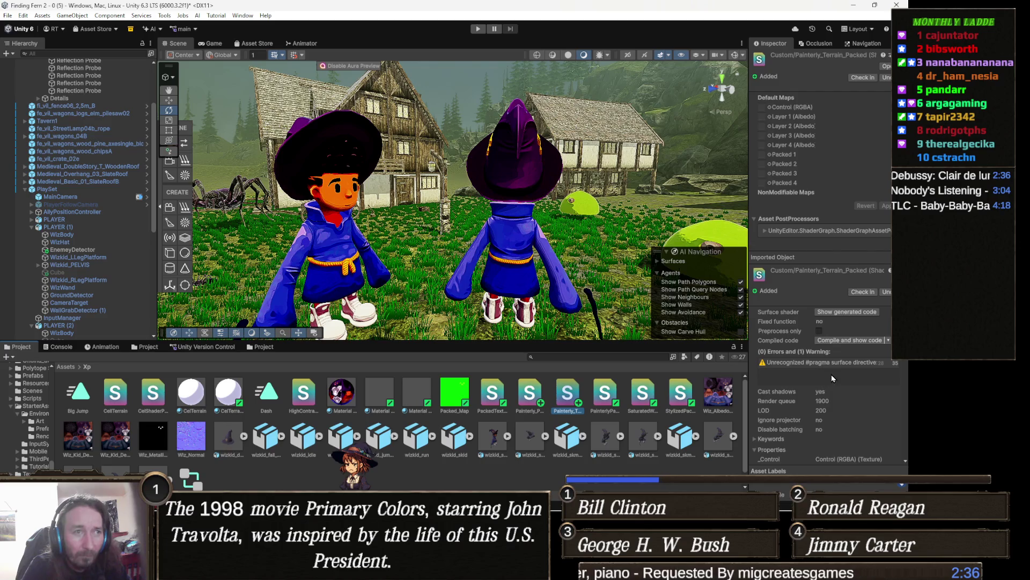
scroll(832, 375, "down", 3)
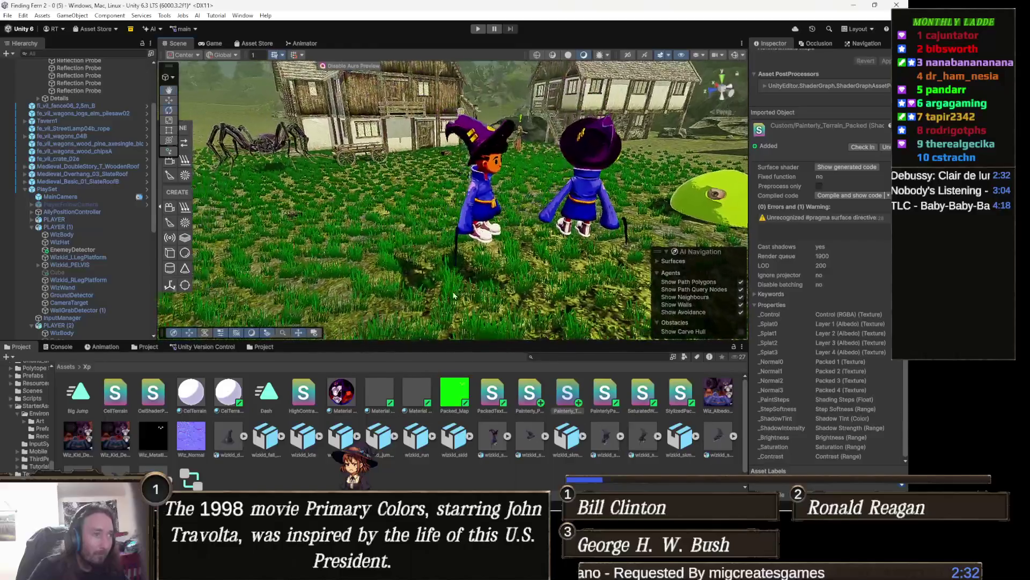
left_click(230, 400)
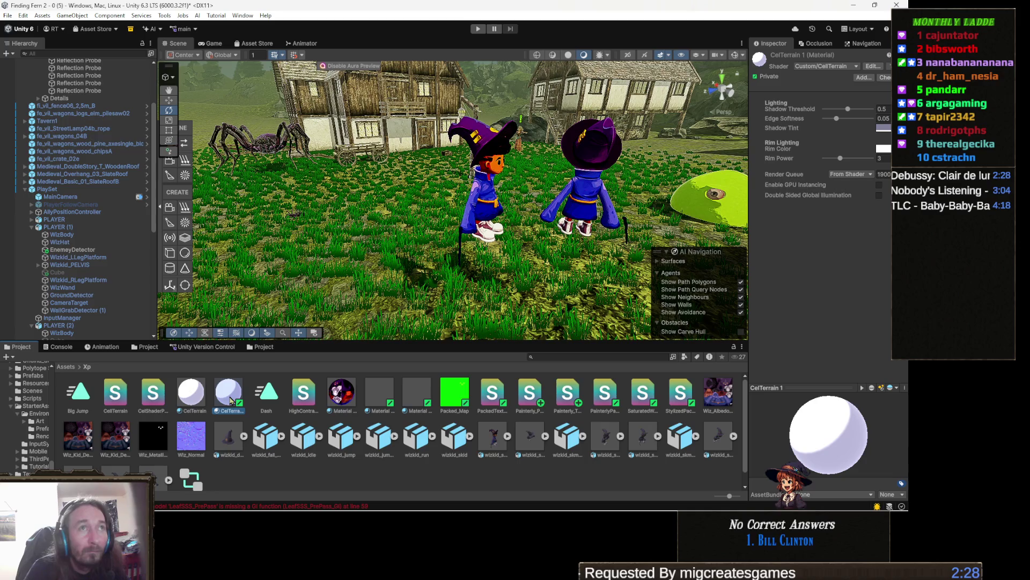
Step: Set CelTerrain 1's shader to Custom > Painterly_Terrain_Packed
left_click(833, 69)
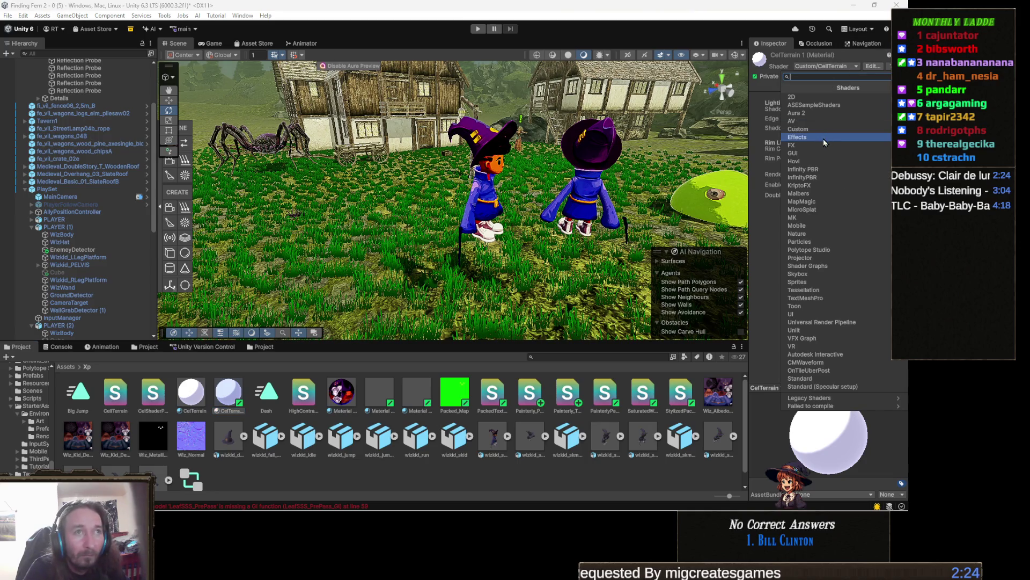
left_click(825, 134)
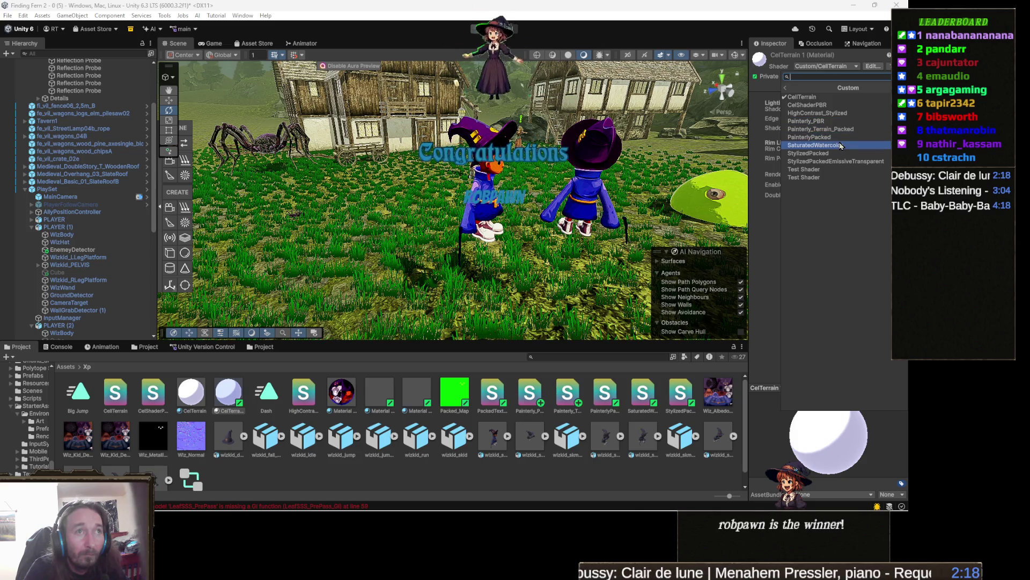
left_click(846, 131)
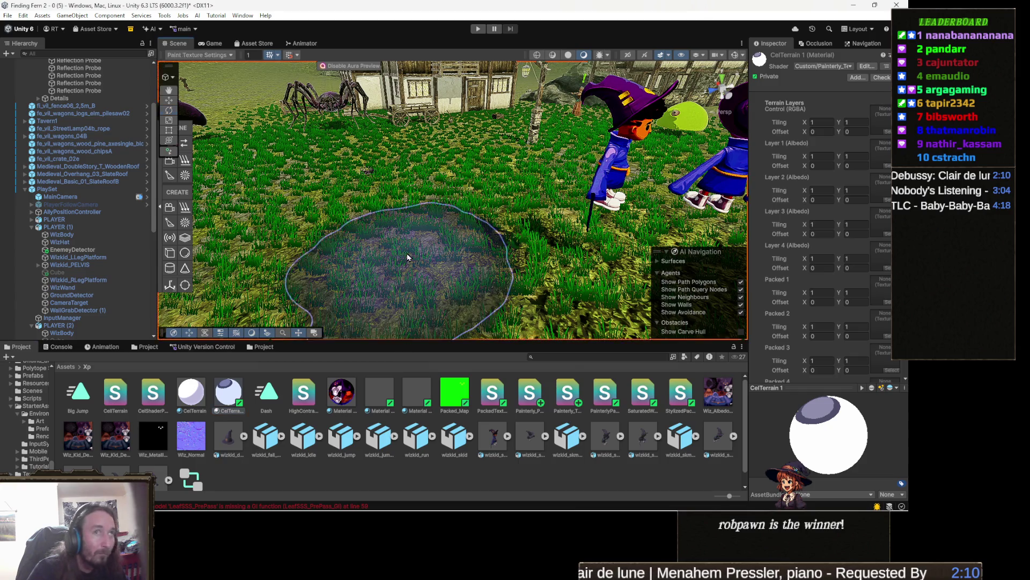
Step: Assign CelTerrain 1 to the Terrain's Material slot under Terrain Settings
left_click(407, 262)
left_click(858, 140)
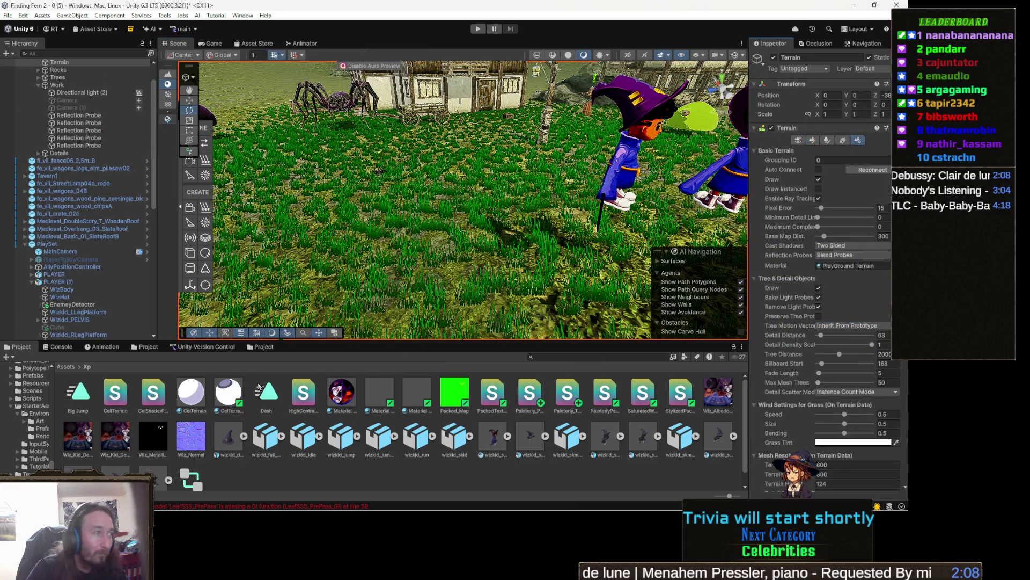
left_click_drag(762, 317, 853, 265)
mouse_move(483, 268)
left_mouse_down()
mouse_move(454, 293)
mouse_move(645, 293)
mouse_move(579, 306)
mouse_move(398, 219)
left_mouse_up()
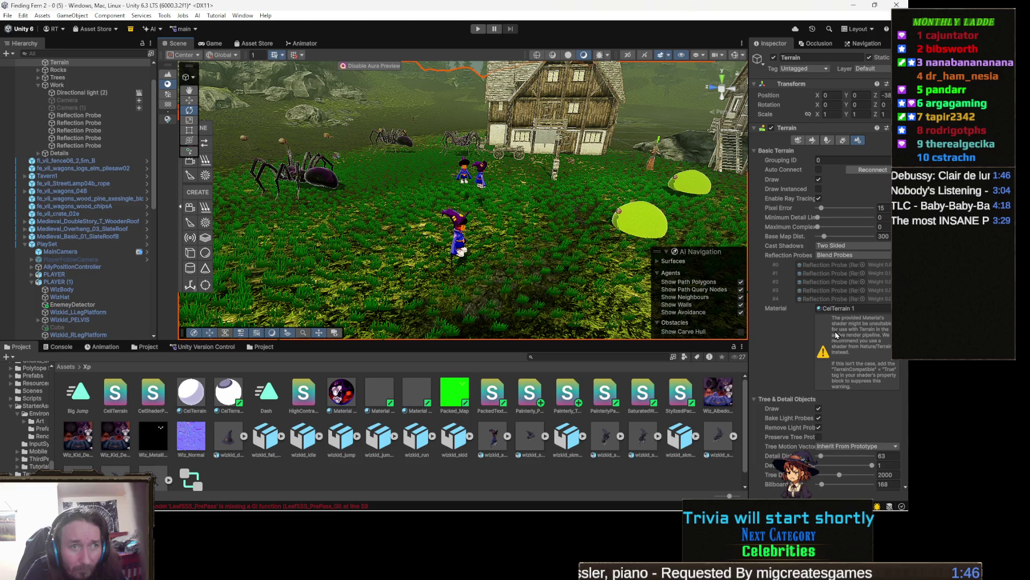
Step: Widen the Inspector, snip the terrain-shader warning, zoom into the capture, and close it
left_click_drag(749, 359, 646, 358)
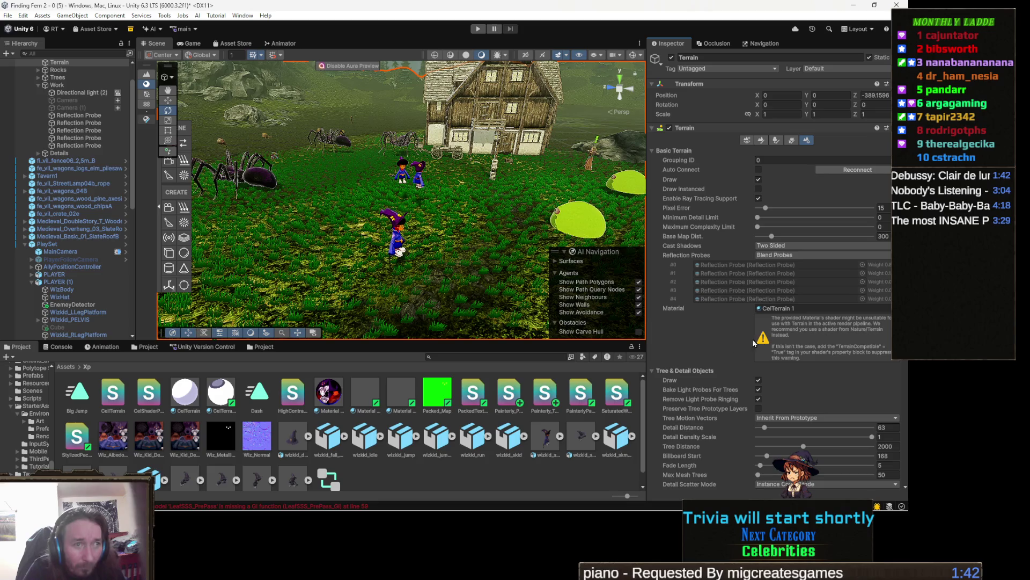
key("shift+super+s")
left_click_drag(754, 314, 903, 370)
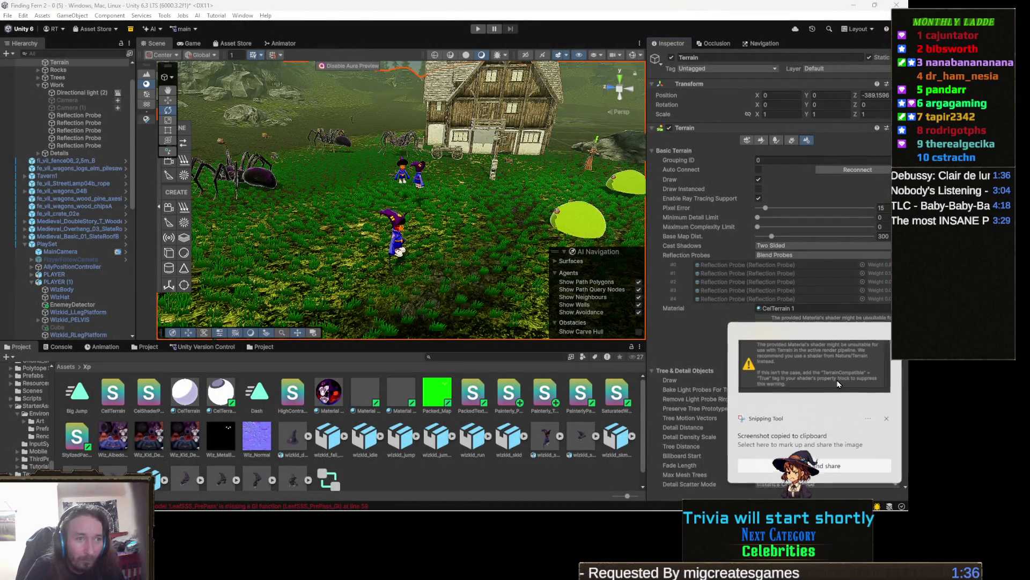
left_click(839, 383)
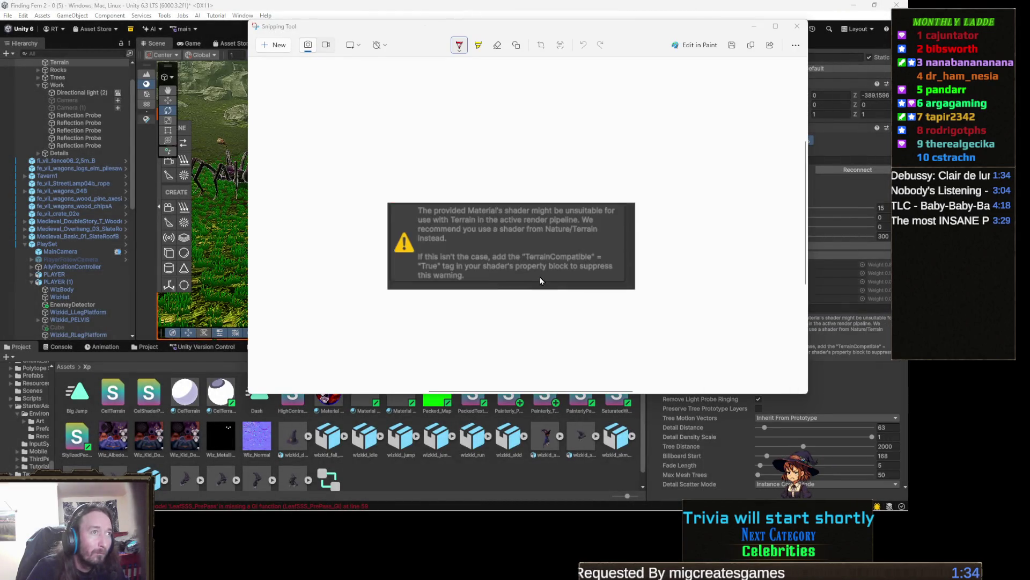
scroll(534, 295, "up", 2)
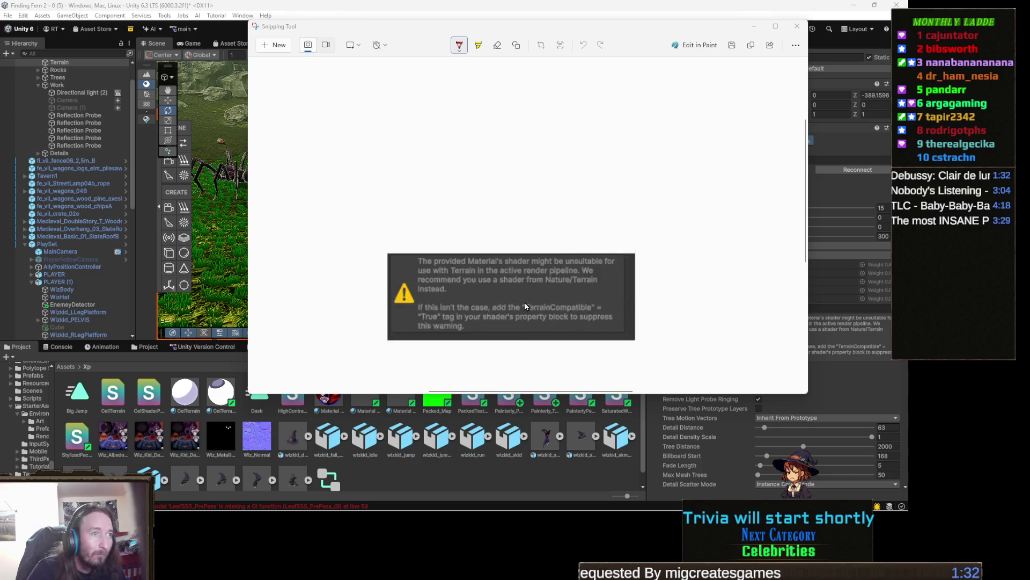
scroll(525, 300, "up", 5)
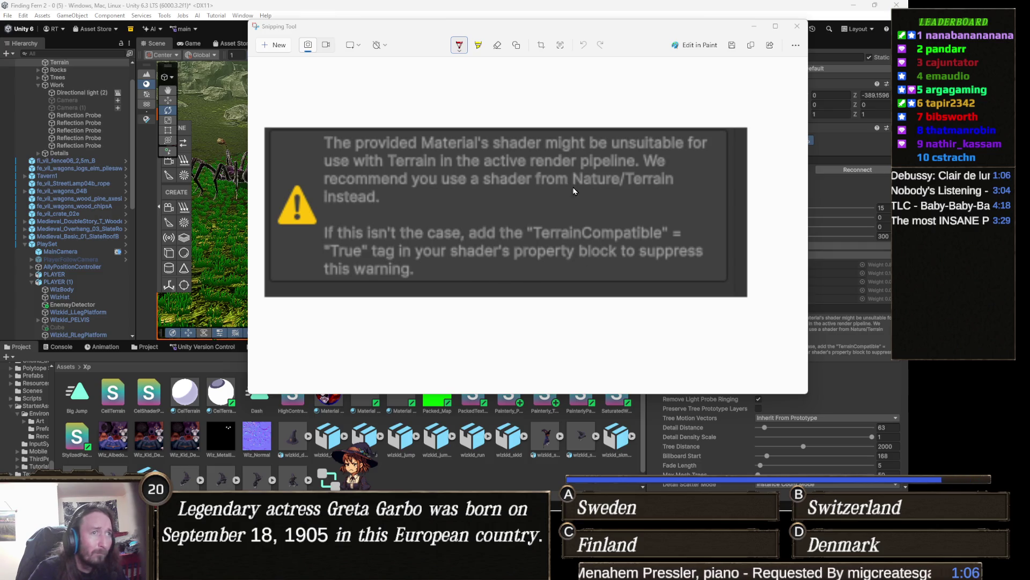
left_click(797, 26)
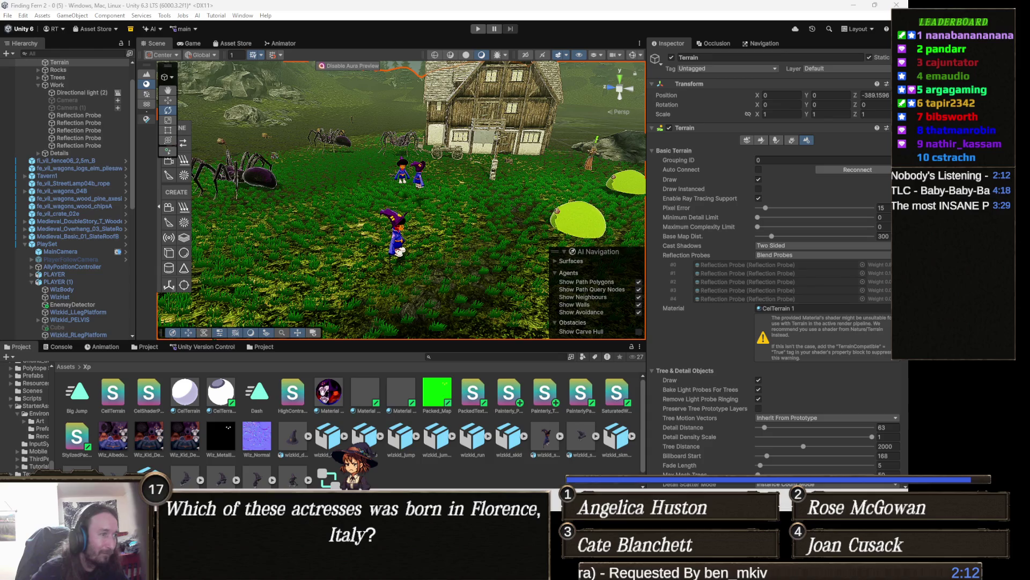
Step: Scroll through the Painterly_Terrain_Packed shader code in Visual Studio from top to bottom
key("alt+Tab")
scroll(376, 245, "down", 17)
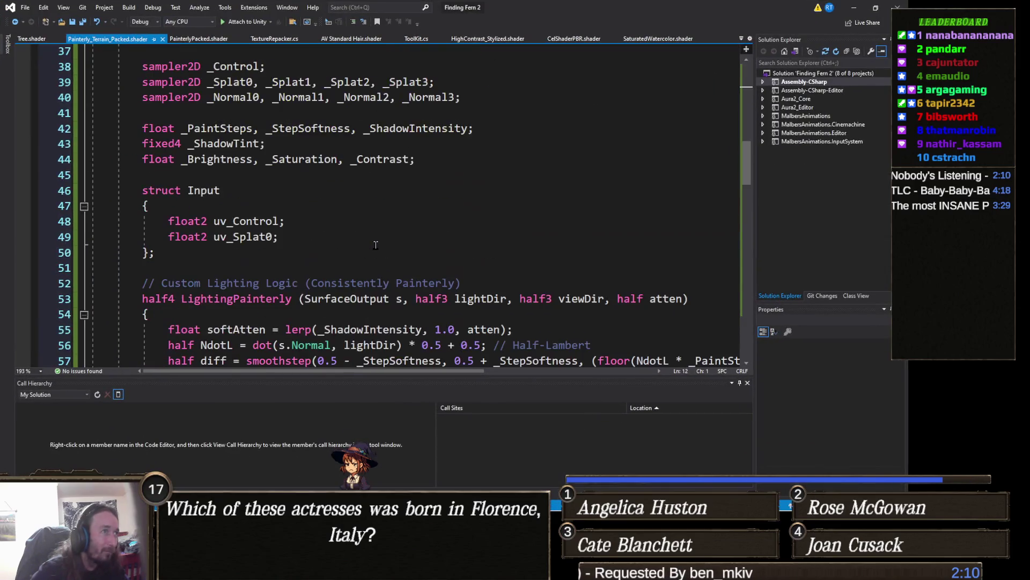
scroll(376, 244, "down", 5)
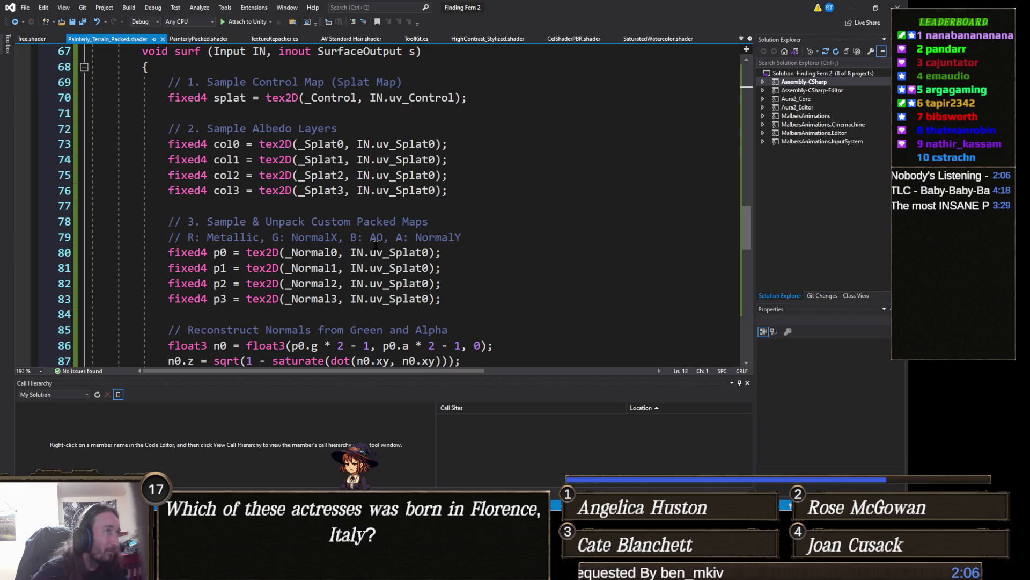
scroll(375, 244, "down", 14)
scroll(375, 244, "up", 11)
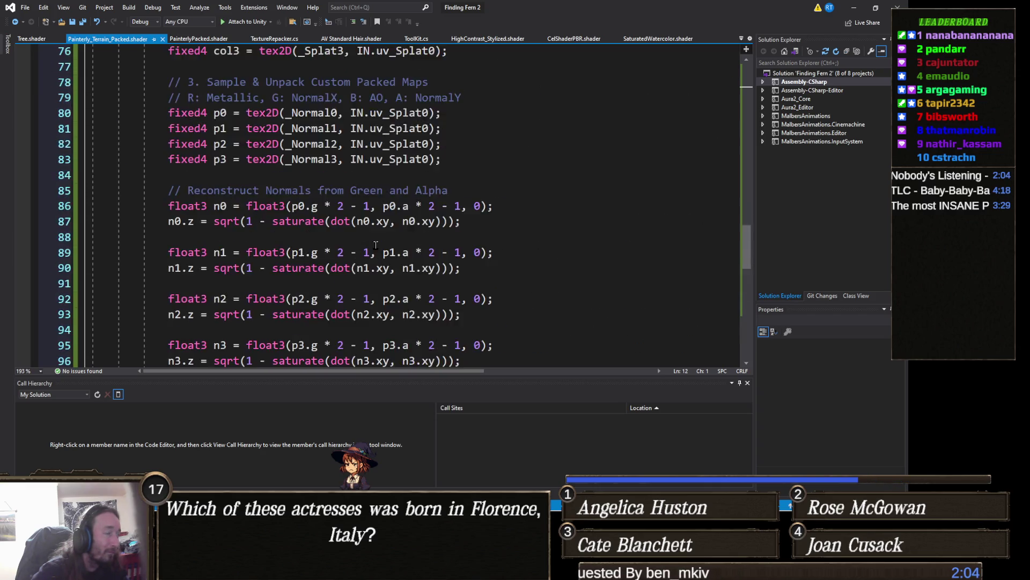
scroll(375, 245, "up", 10)
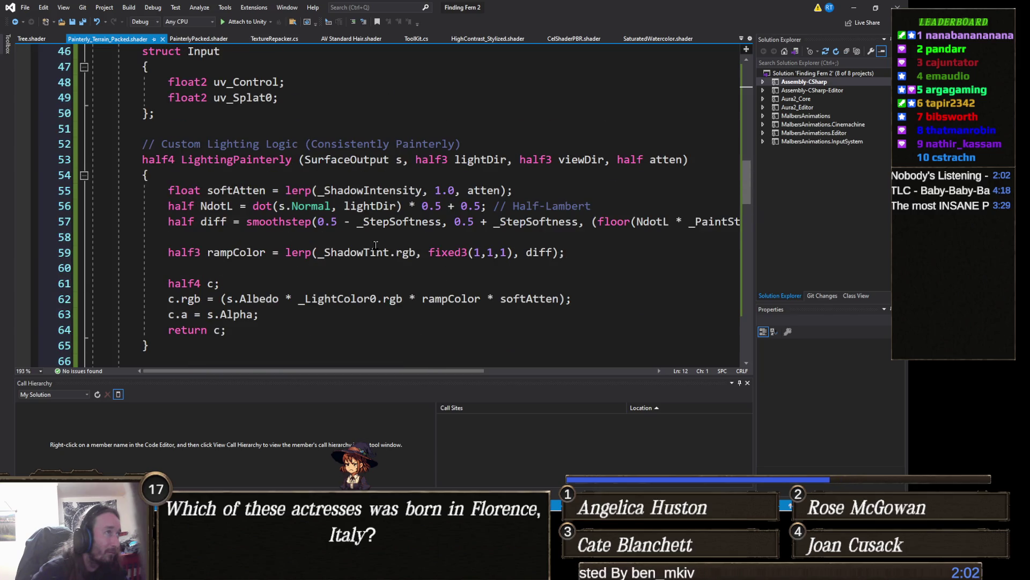
scroll(376, 244, "up", 5)
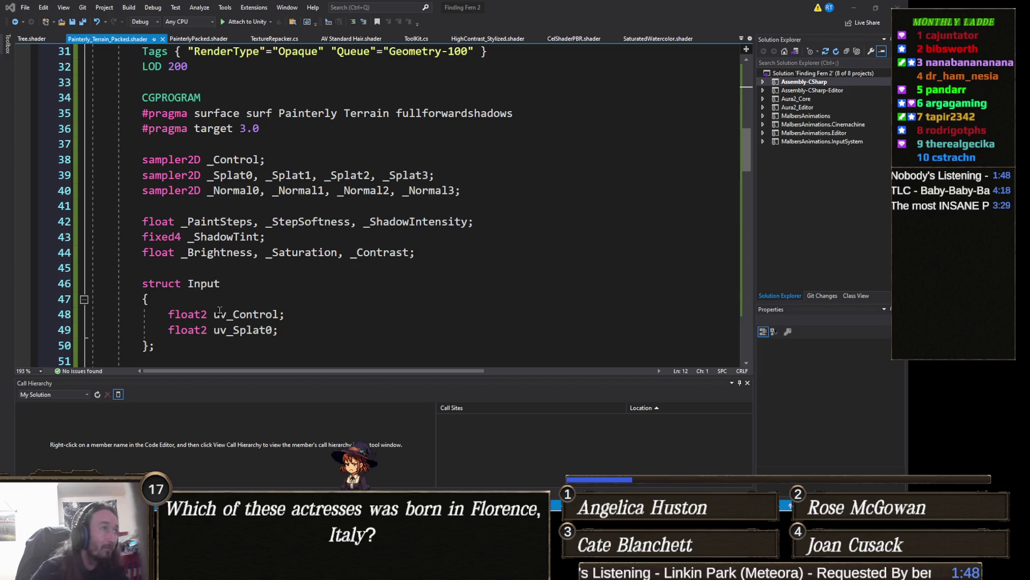
scroll(218, 311, "down", 1)
scroll(134, 161, "up", 11)
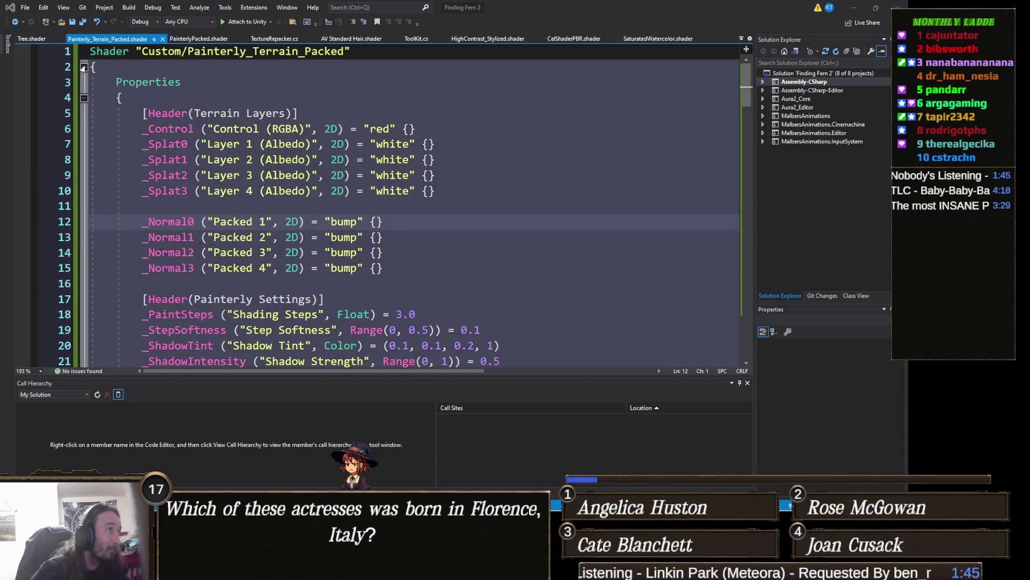
left_click(84, 67)
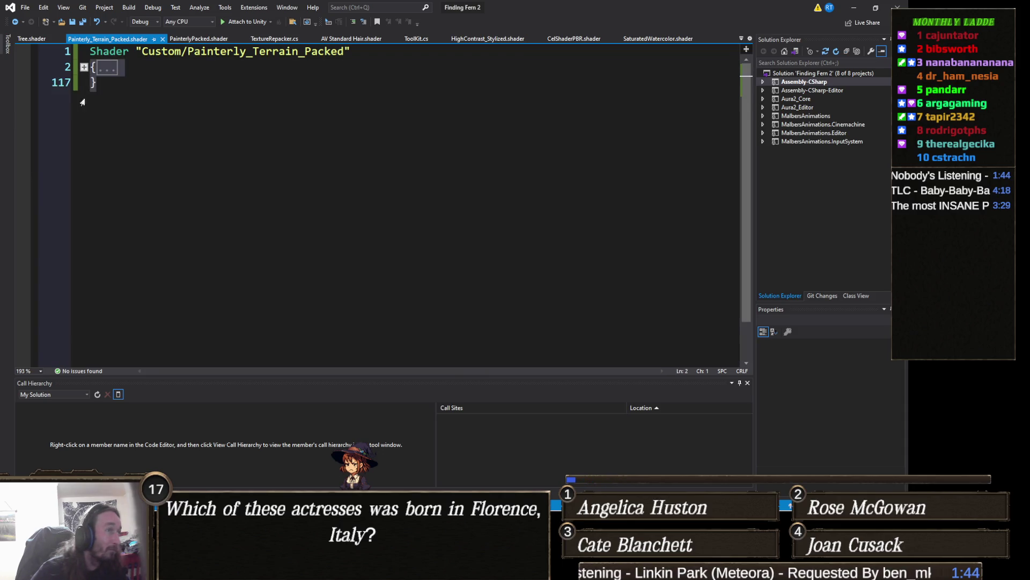
Step: Paste the terrain-compatible shader body, delete the duplicate Custom/Painterly_Terrain_Compatible name line, and save
key("ctrl+v")
scroll(75, 121, "up", 20)
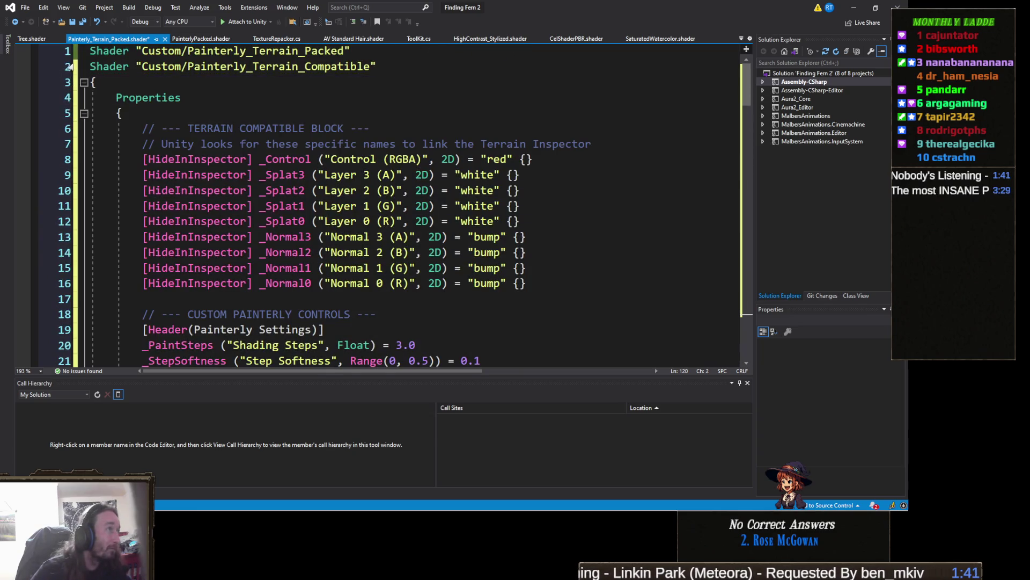
triple_click(215, 66)
key("Delete")
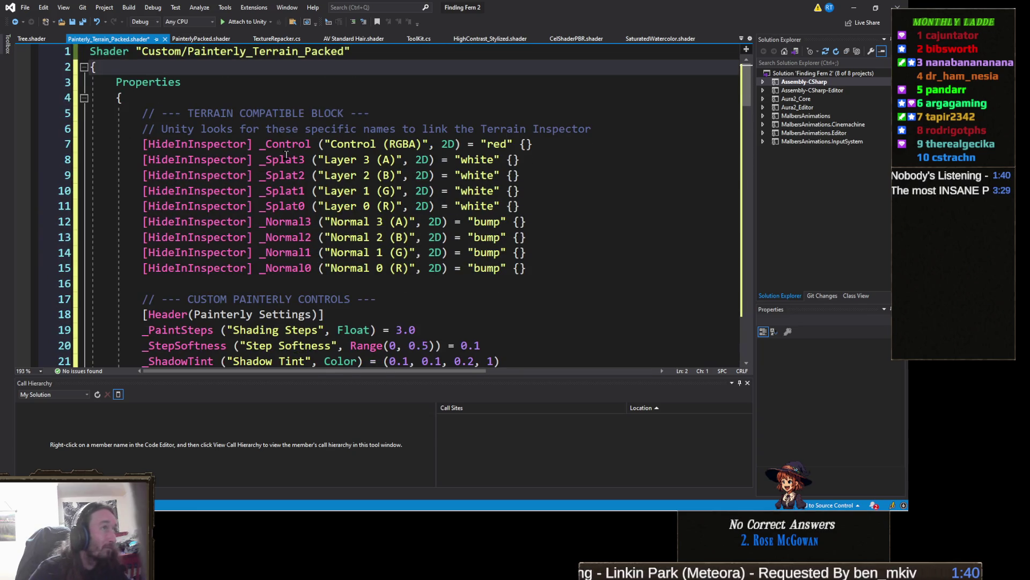
key("ctrl+s")
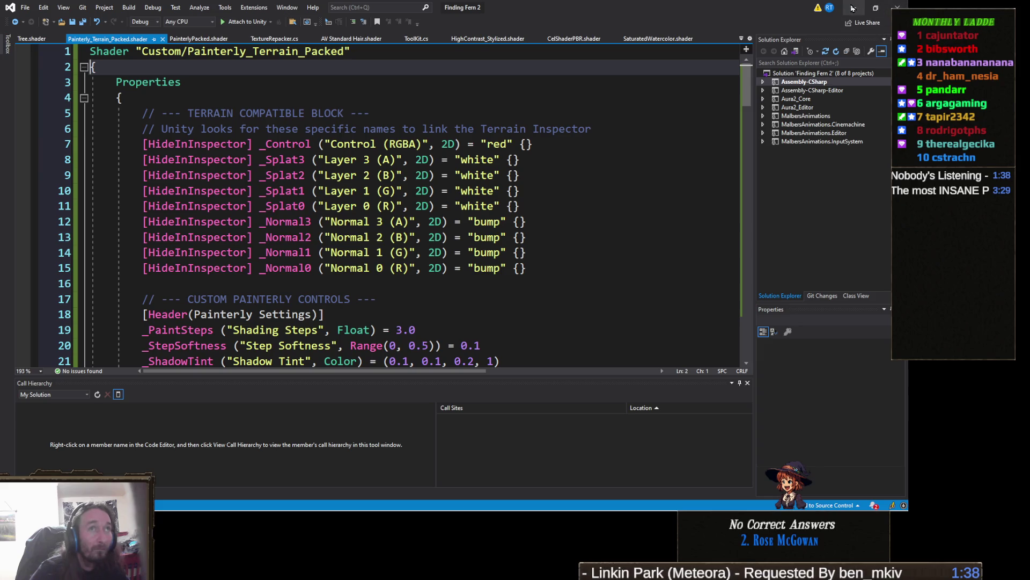
left_click(854, 9)
Step: Fly the Scene camera over the terrain, switch to Paint Texture, and open the first terrain layer
right_click(513, 323)
mouse_move(463, 261)
left_mouse_down()
mouse_move(455, 299)
mouse_move(291, 289)
mouse_move(327, 175)
mouse_move(277, 319)
left_mouse_up()
left_click(763, 139)
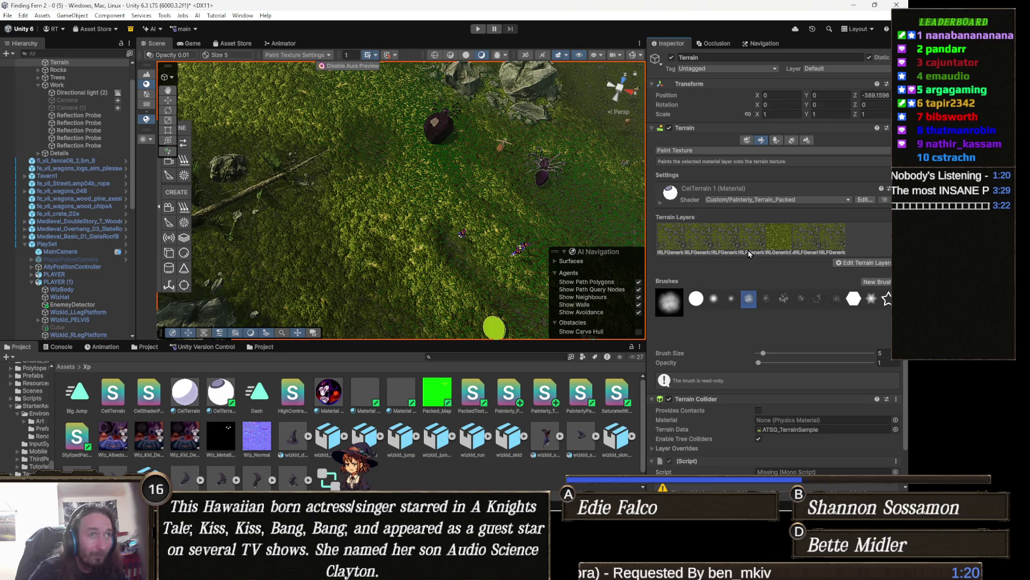
left_click(674, 242)
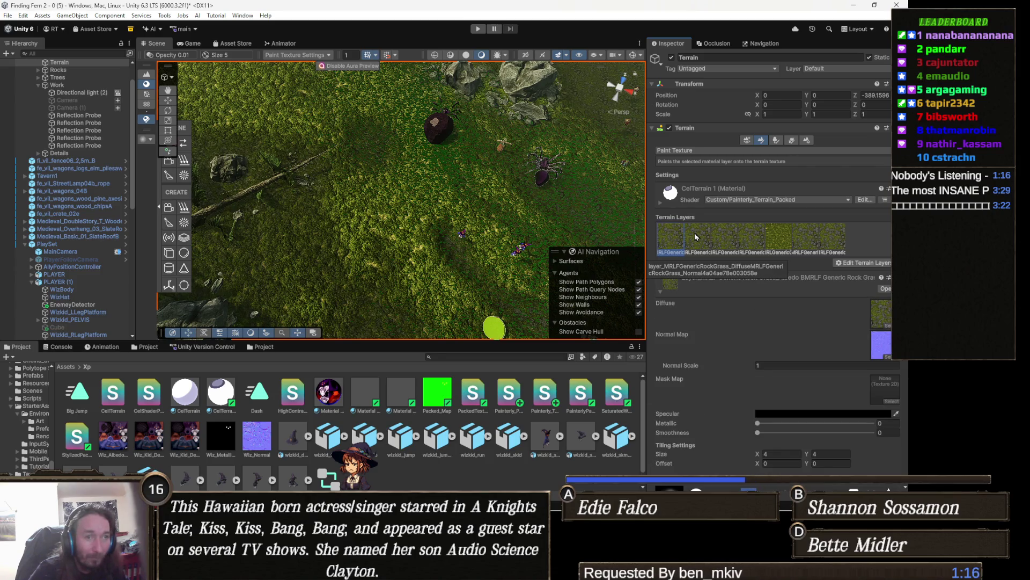
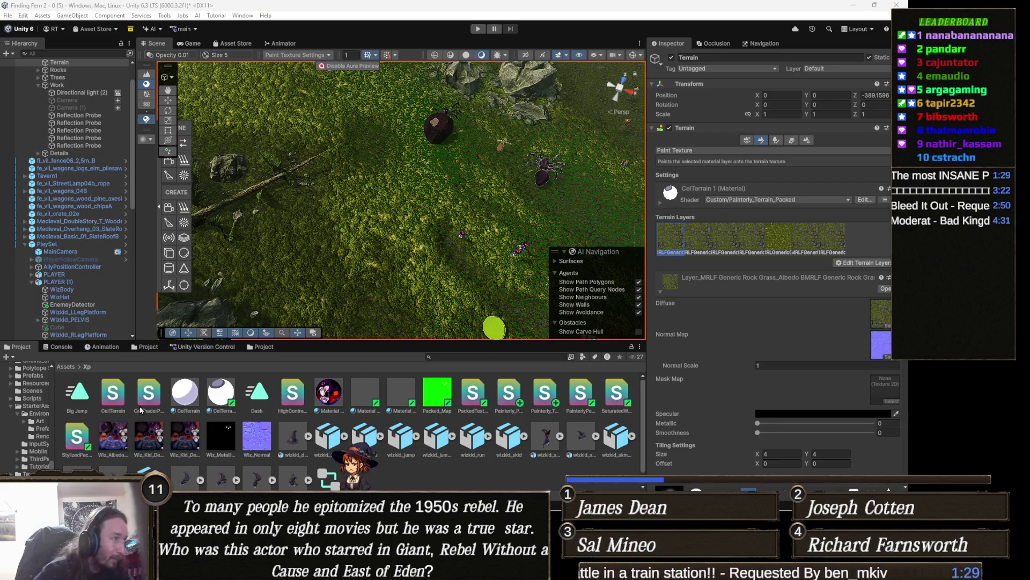
Step: Navigate to the Assets > Scripts > Editor folder in the Project window
left_click(67, 369)
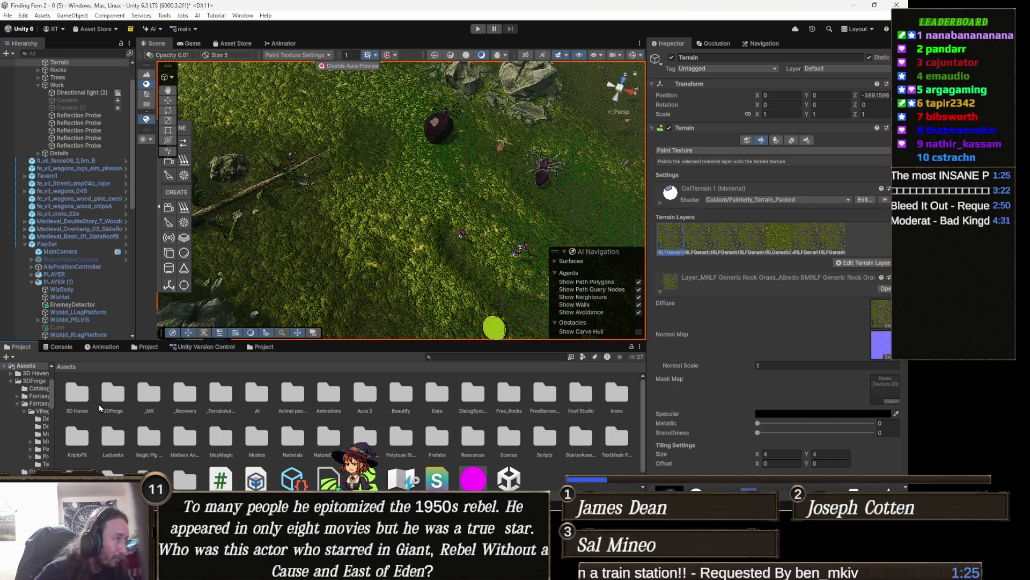
scroll(408, 424, "down", 1)
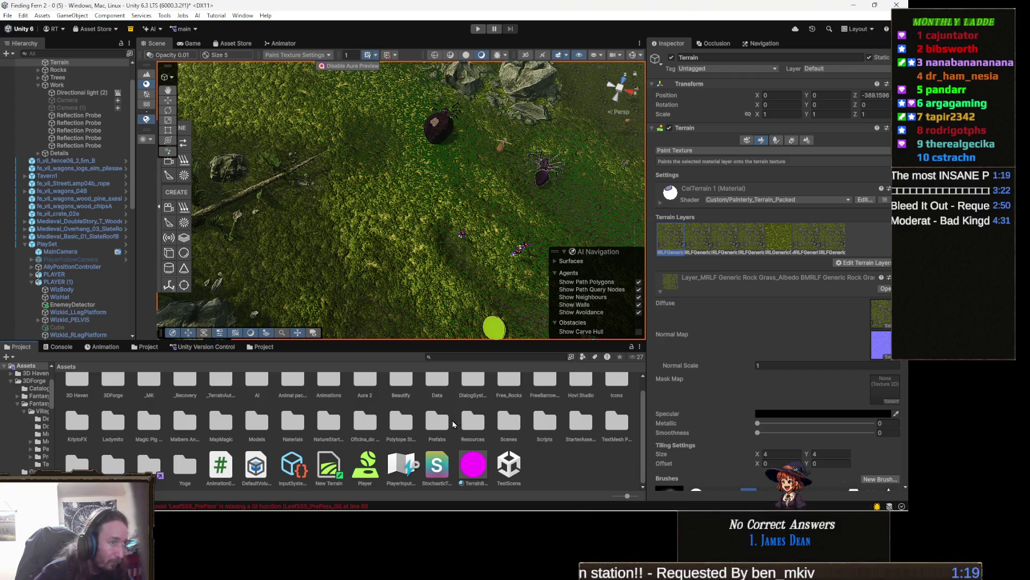
double_click(544, 425)
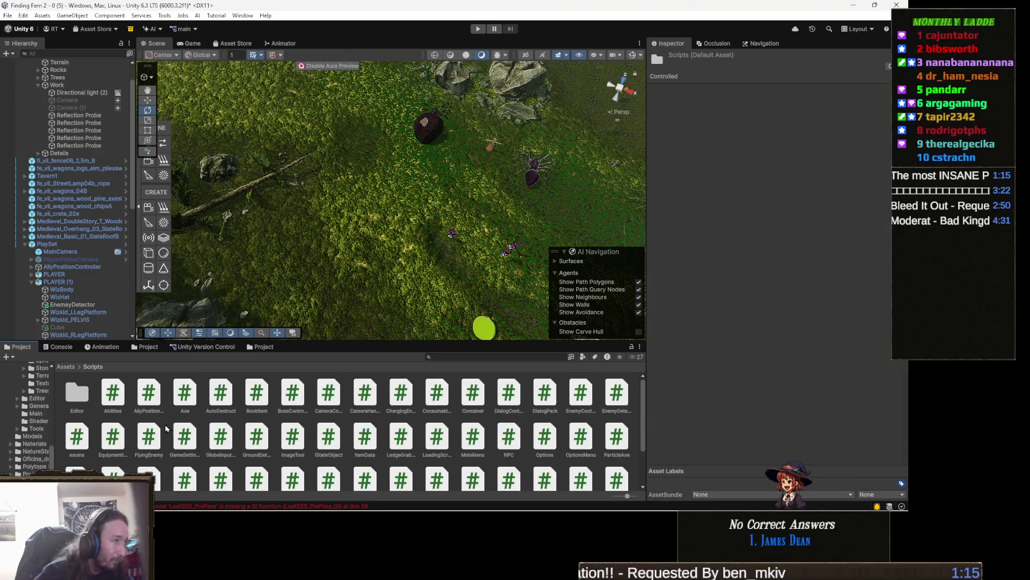
double_click(78, 394)
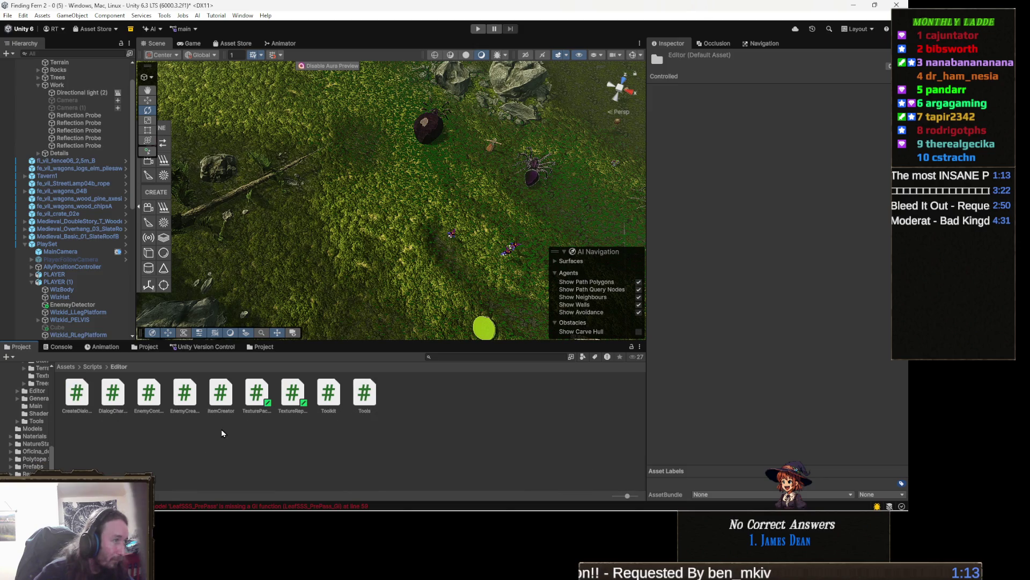
Step: Create a new MonoBehaviour script named TexturePackerPro in the Editor folder
right_click(222, 433)
mouse_move(309, 150)
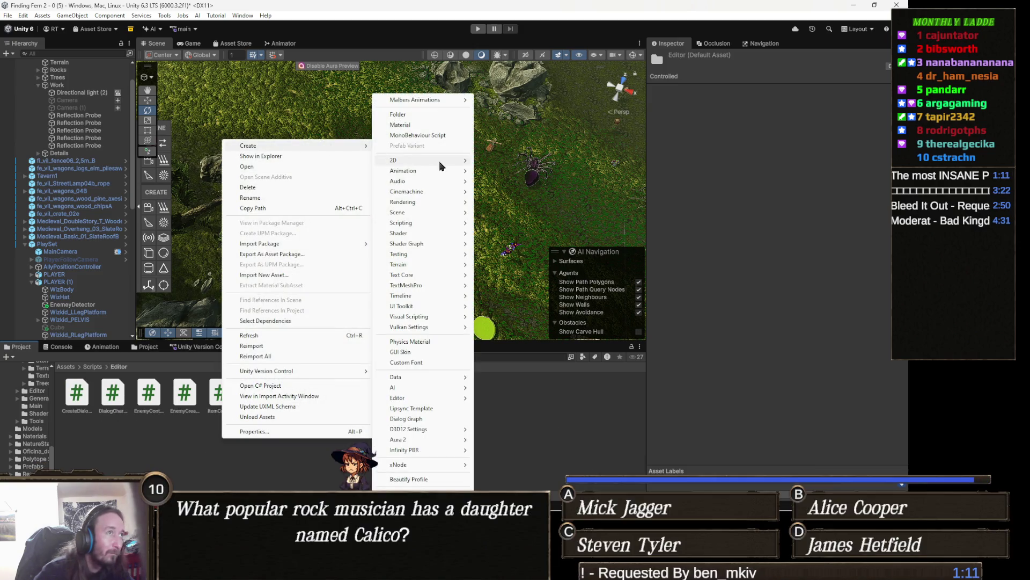
left_click(429, 135)
type("TexturePackerPro")
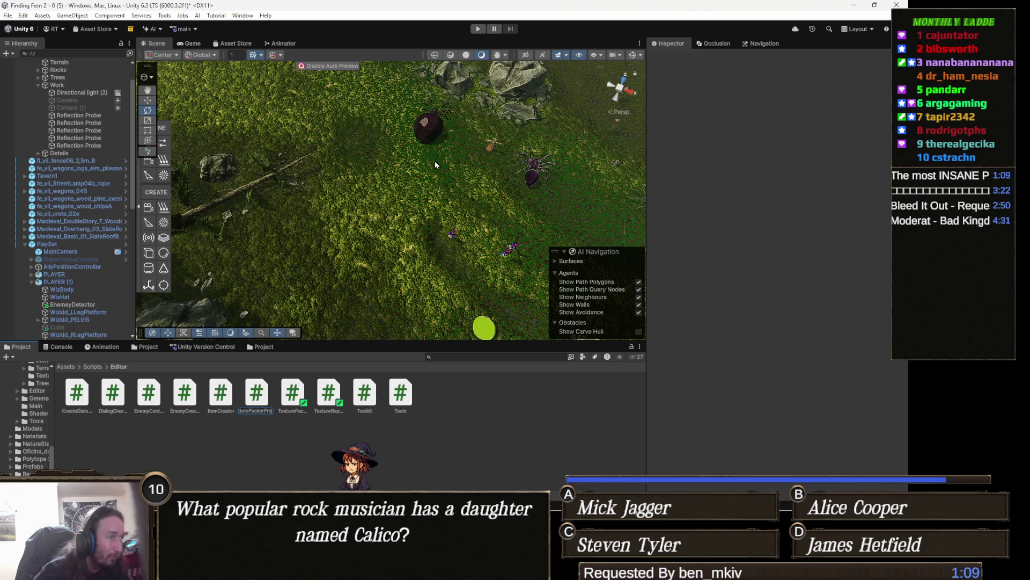
key("Return")
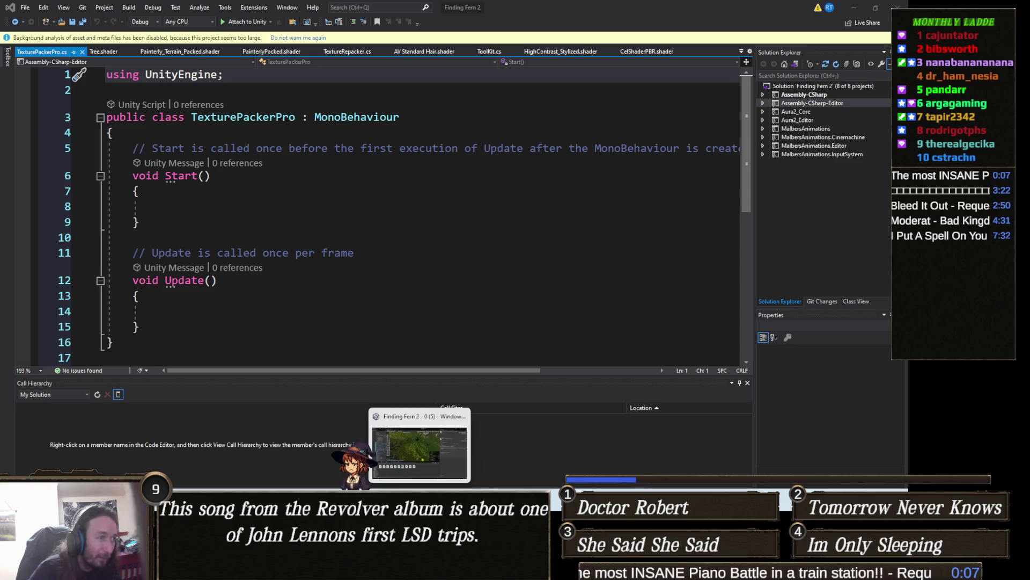
left_click(422, 467)
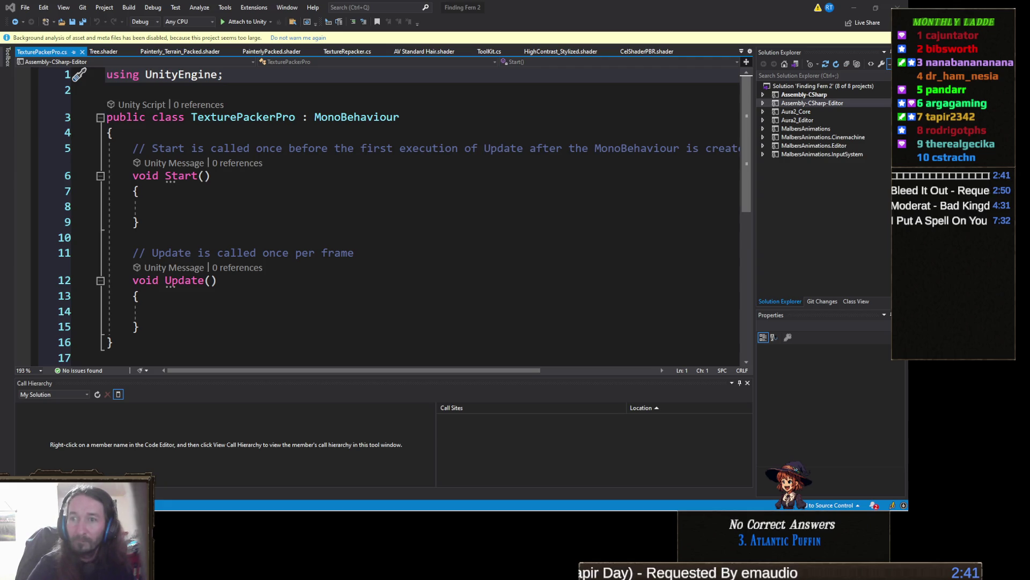
key("alt+Tab")
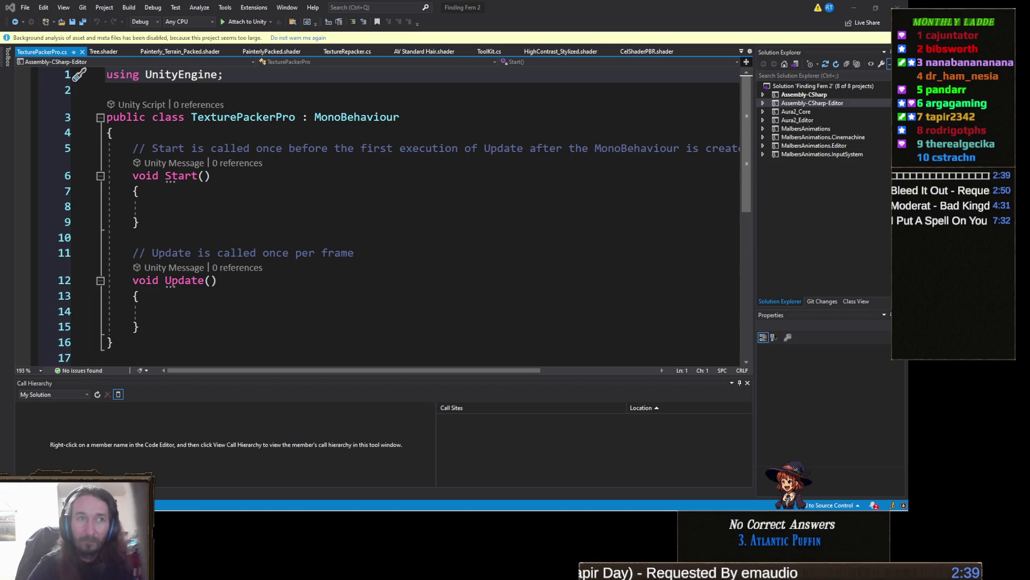
Step: Replace the template code with the pasted texture packing script and save it
key("ctrl+a")
key("ctrl+v")
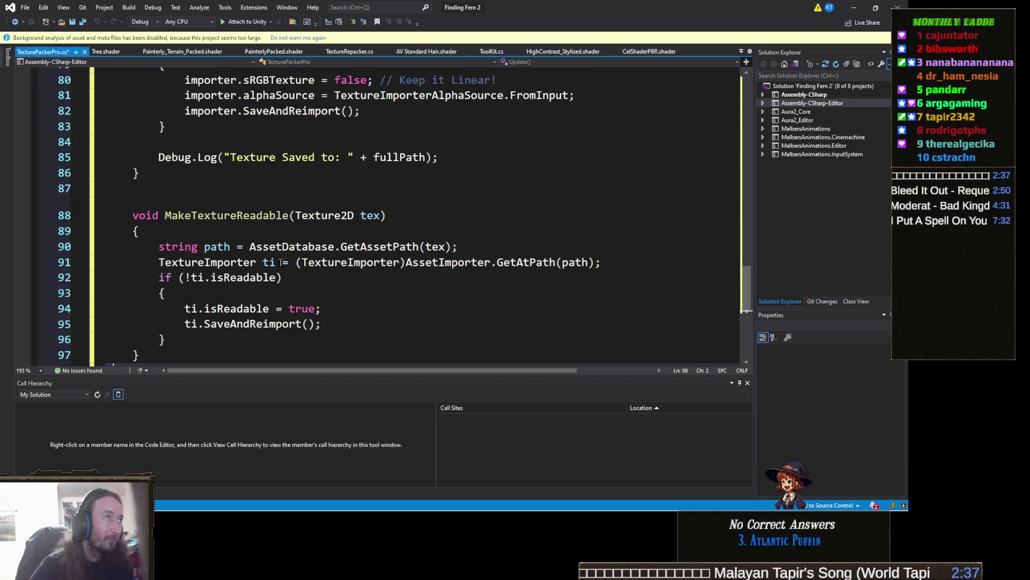
key("ctrl+s")
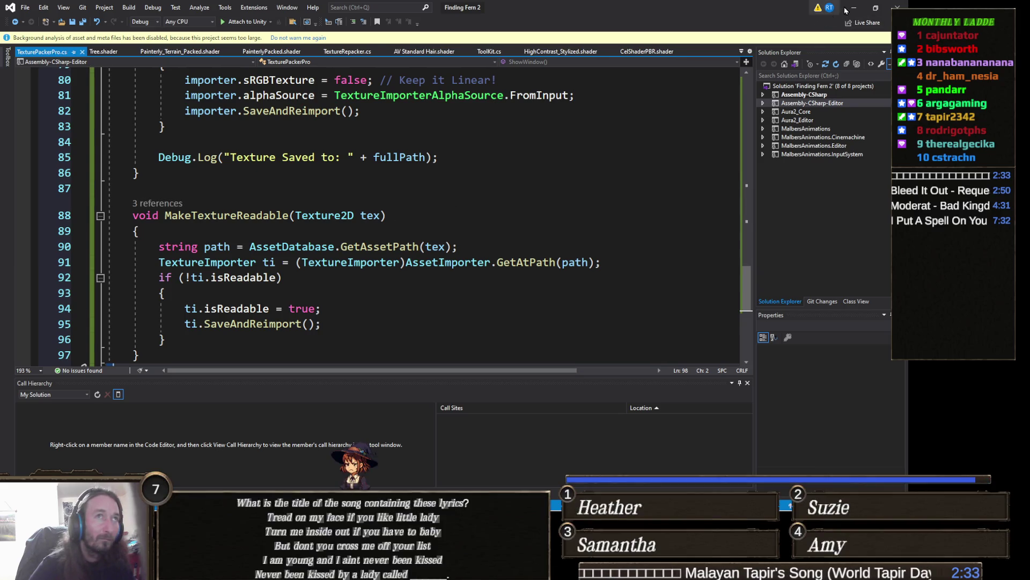
Step: Review the TexturePackerPro code, then minimize Visual Studio to return to Unity
scroll(505, 213, "down", 5)
scroll(505, 213, "up", 2)
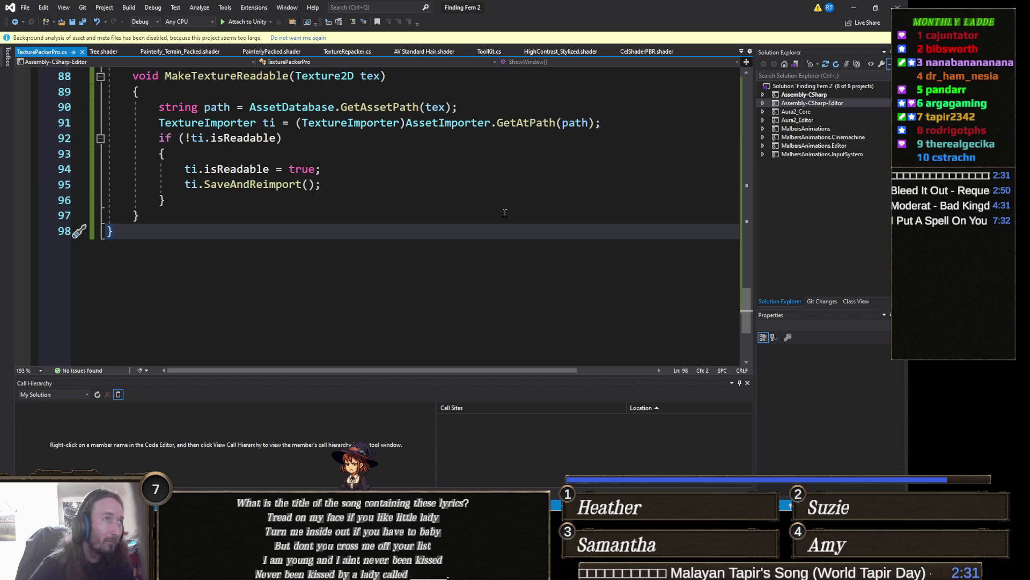
scroll(505, 213, "up", 6)
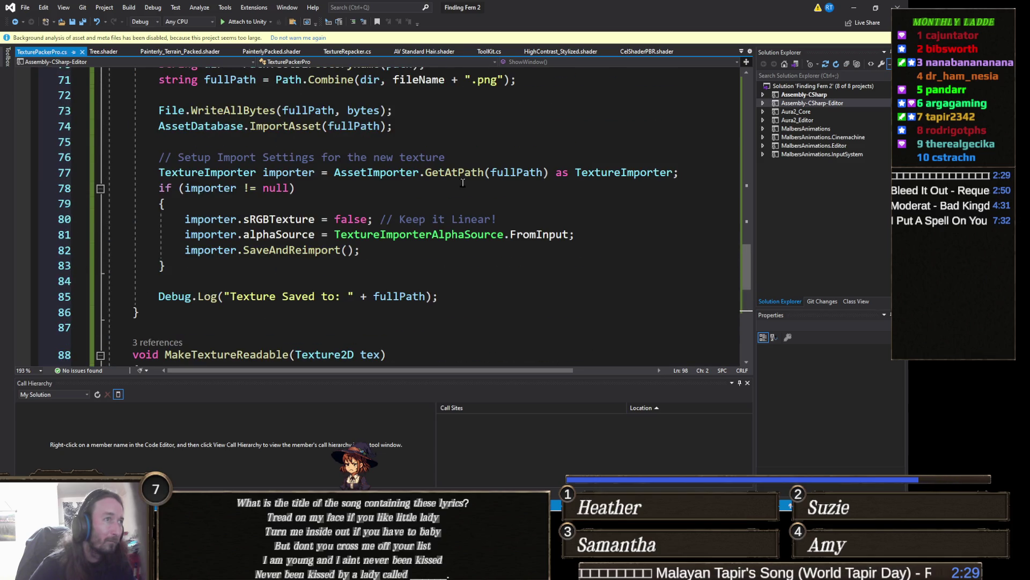
scroll(463, 182, "up", 3)
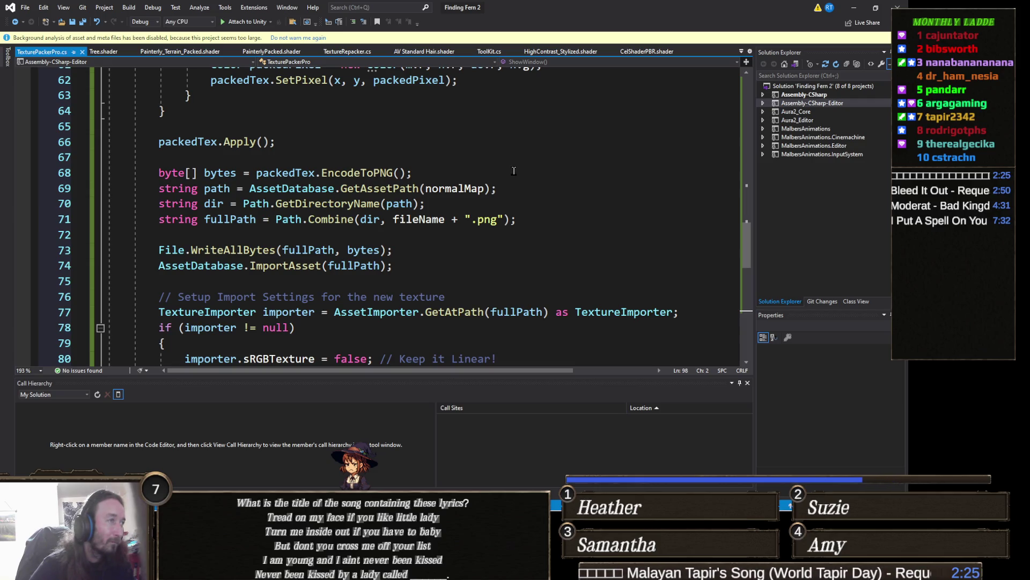
scroll(518, 168, "up", 4)
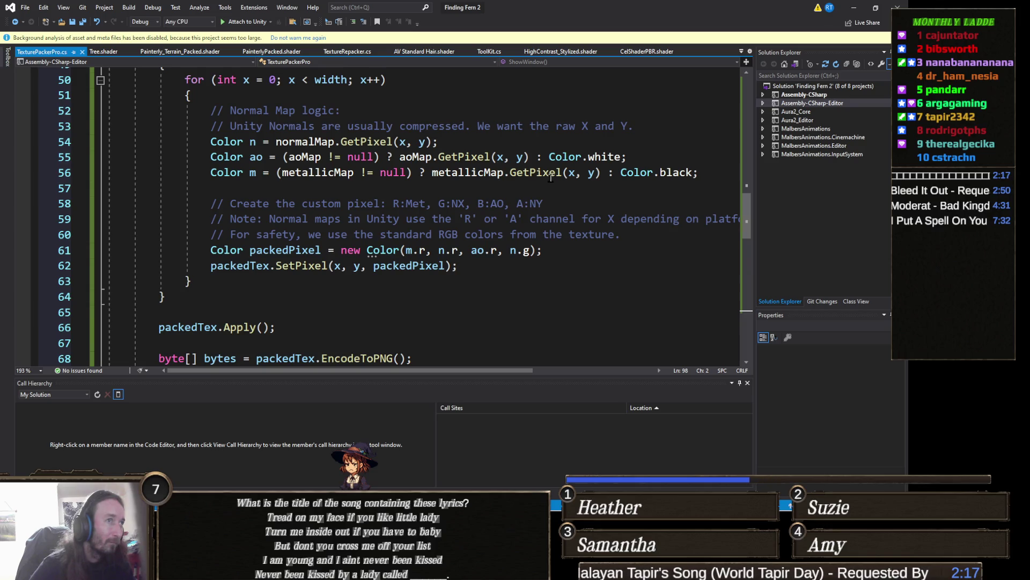
mouse_move(551, 178)
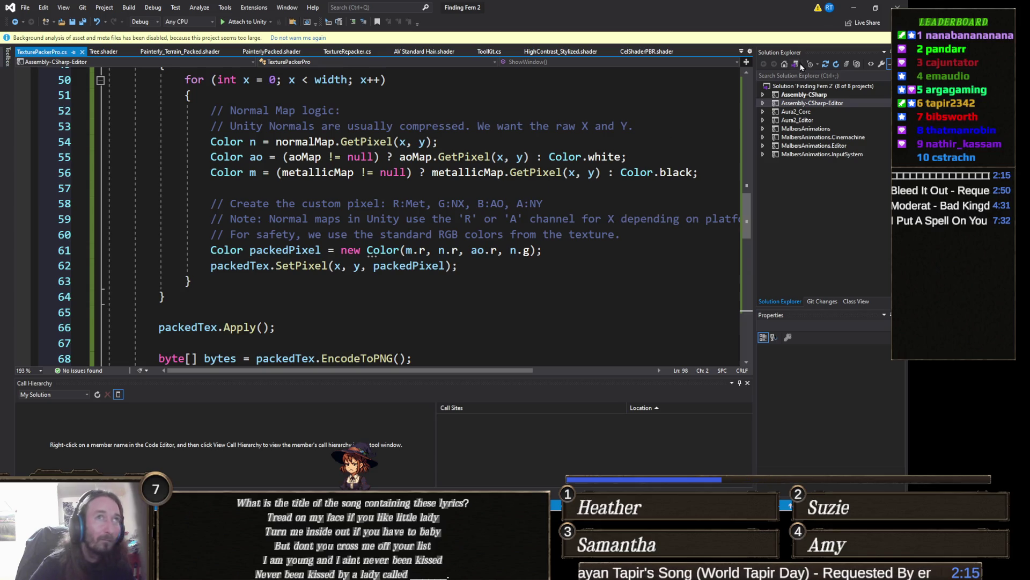
left_click(856, 8)
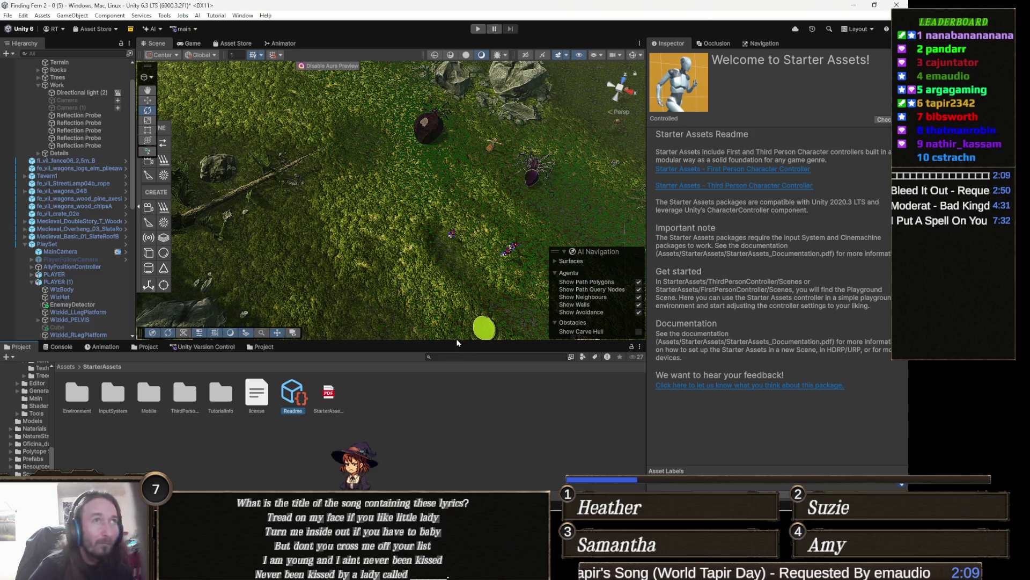
Step: Clear the shader errors from the Console and return to the Project tab
left_click(466, 405)
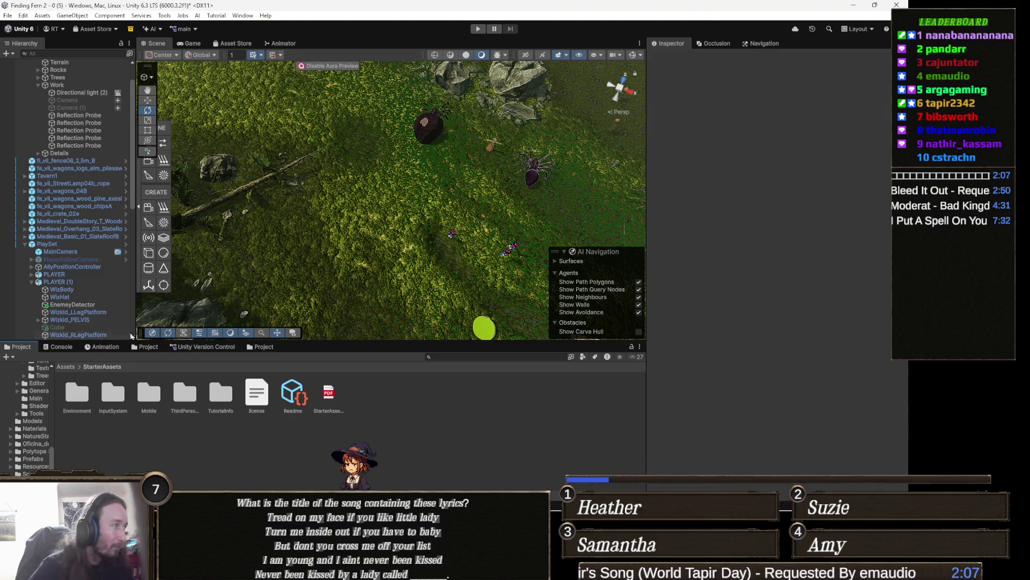
left_click(60, 346)
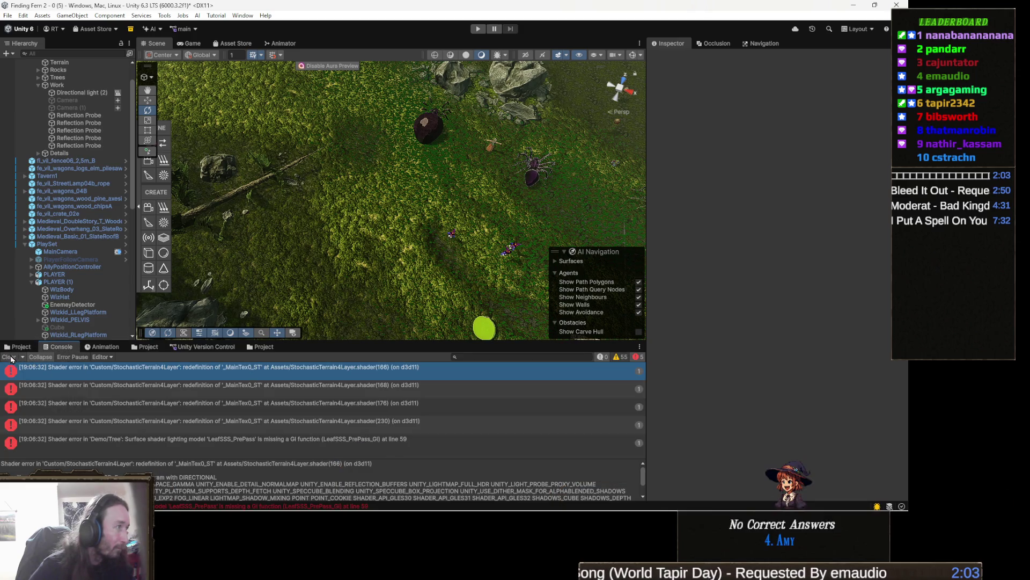
left_click(11, 357)
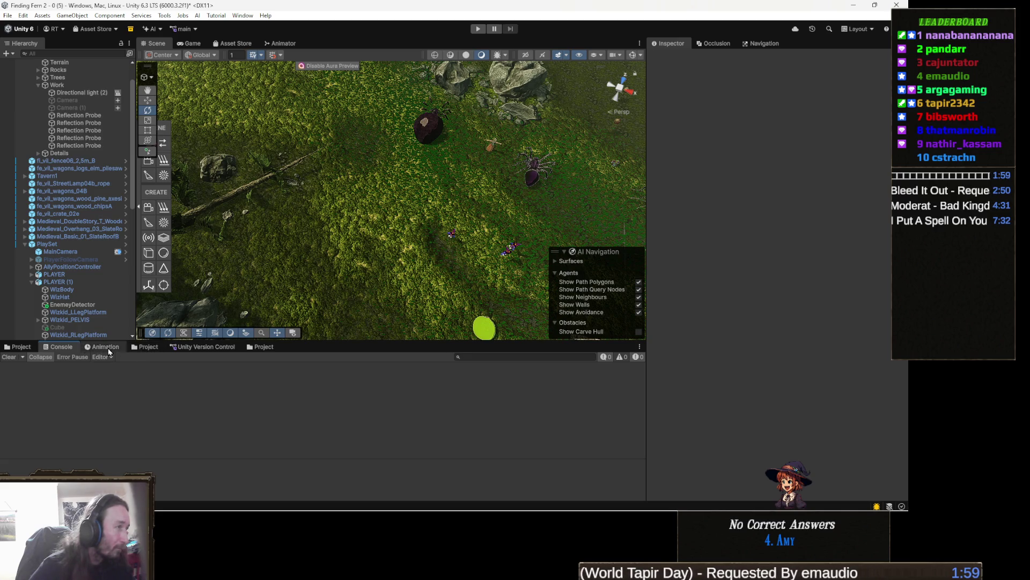
left_click(18, 348)
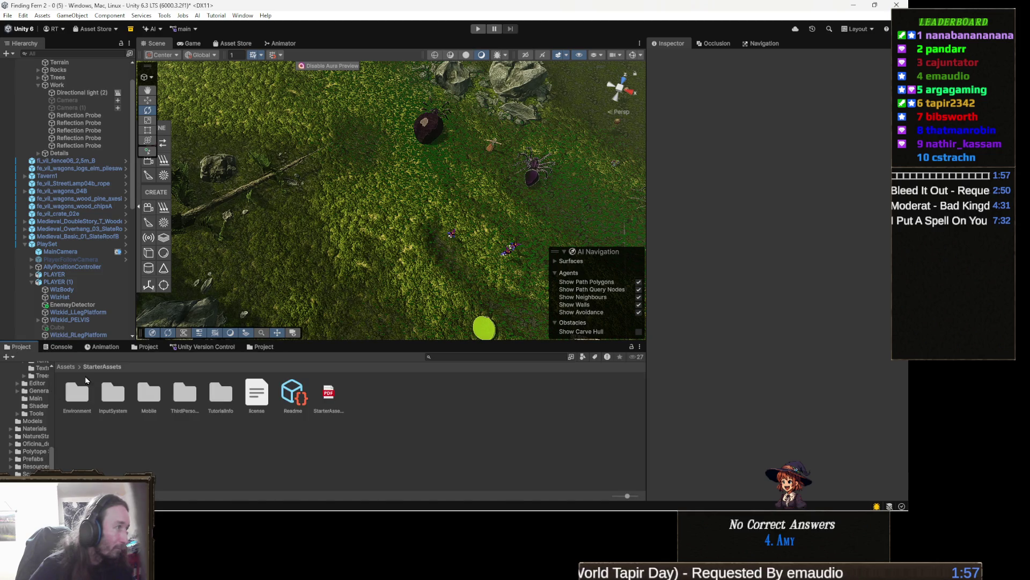
Step: Select the terrain and locate its paint layer's diffuse texture in the Project window
left_click_drag(397, 241, 419, 209)
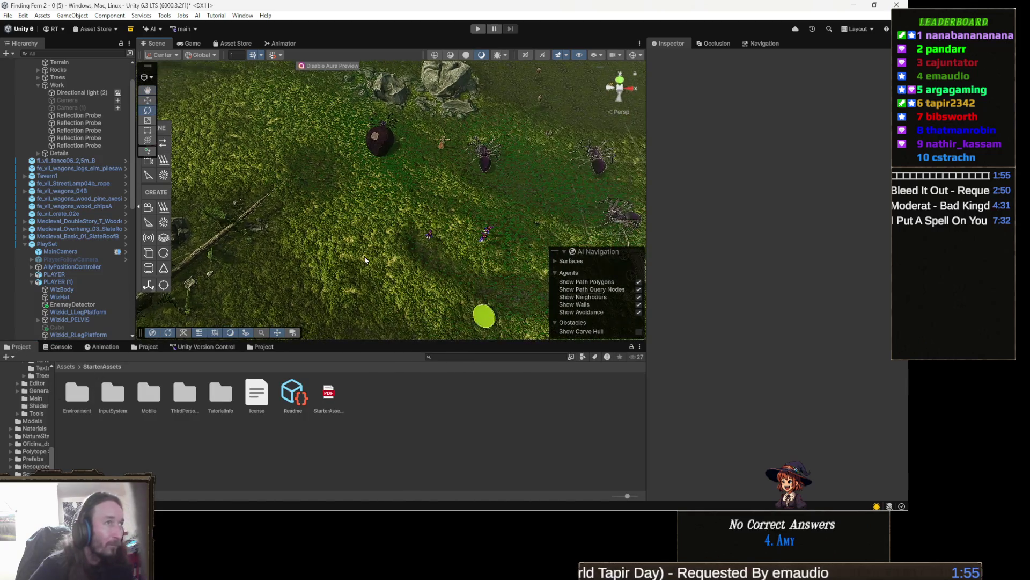
left_click(419, 209)
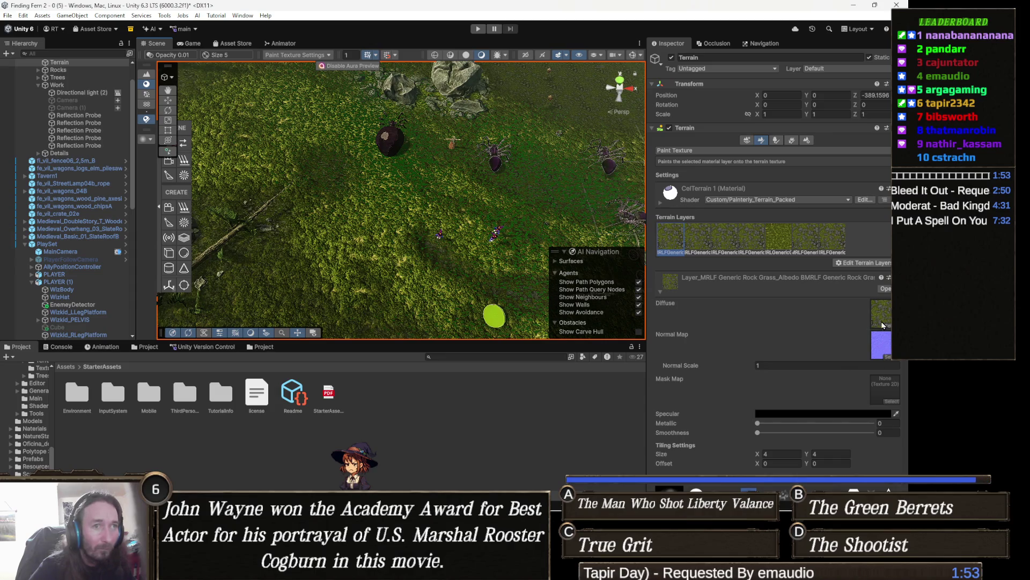
left_click(883, 311)
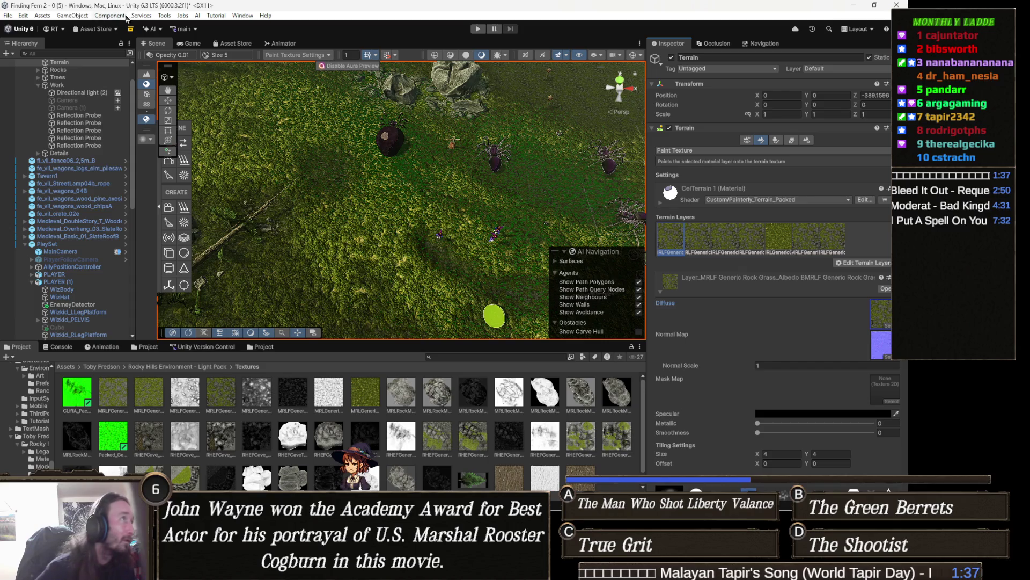
left_click(25, 15)
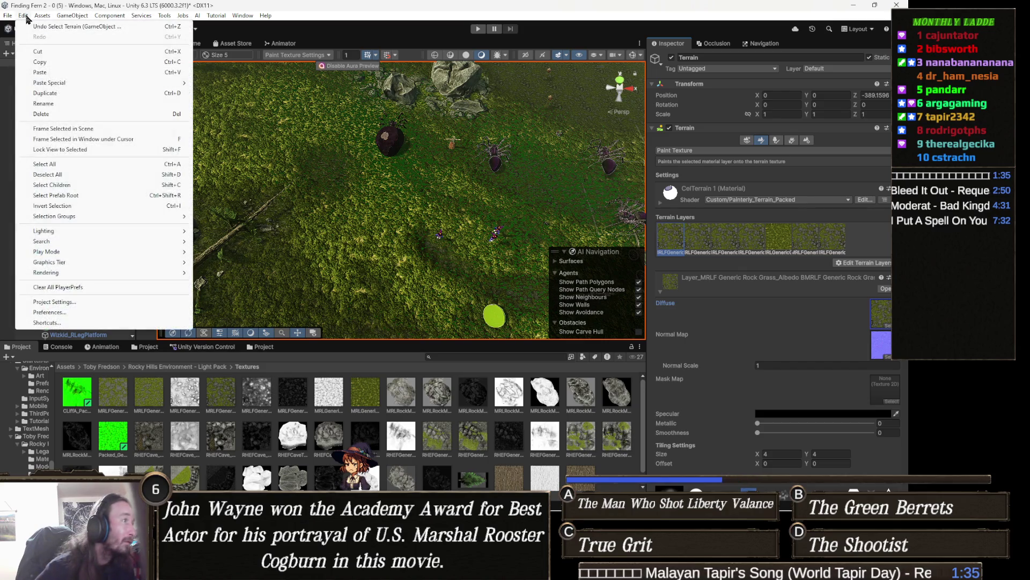
left_click(78, 302)
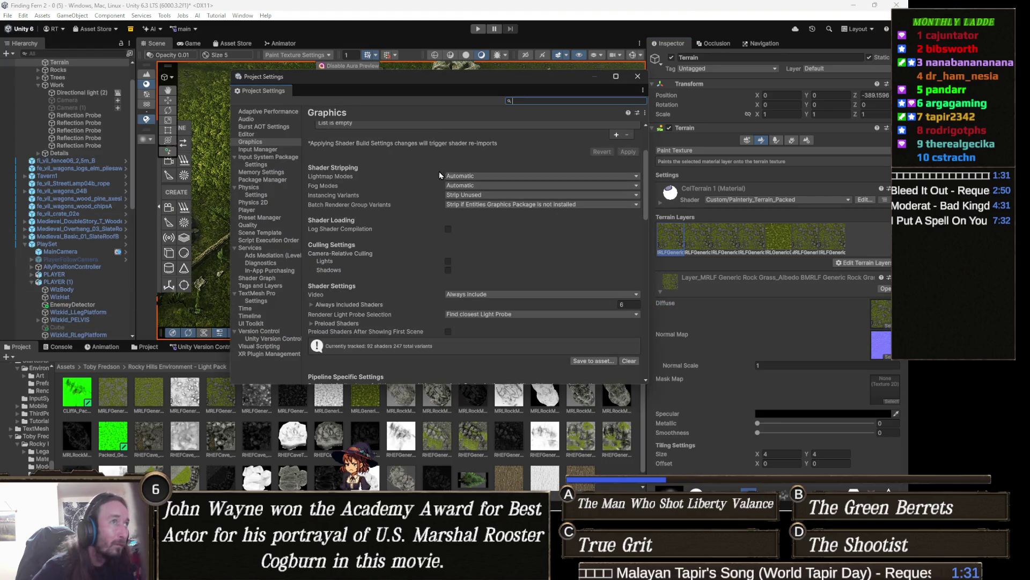
scroll(402, 207, "up", 3)
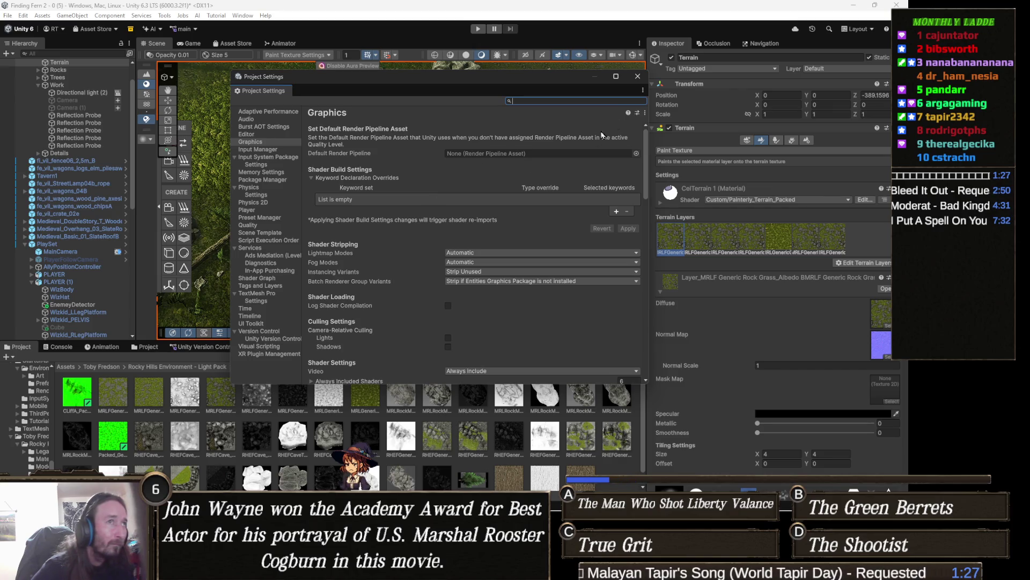
left_click(637, 77)
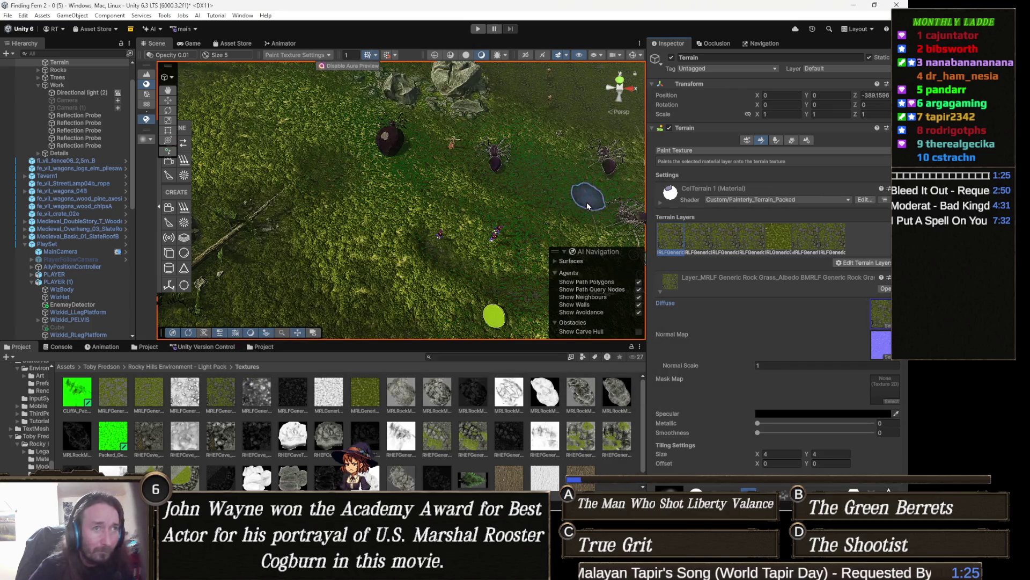
left_click(743, 236)
left_click(772, 243)
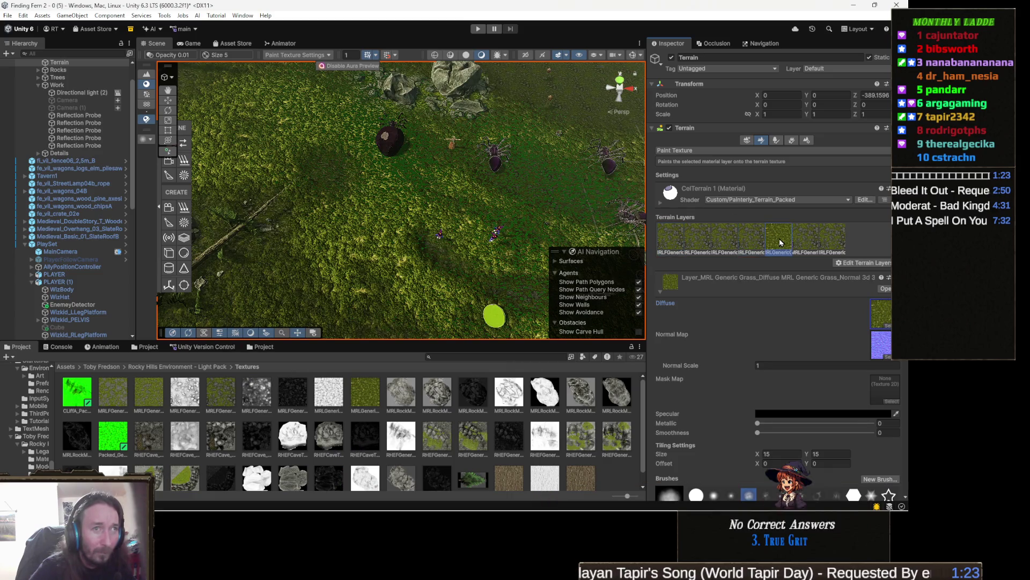
left_click(814, 232)
left_click(842, 239)
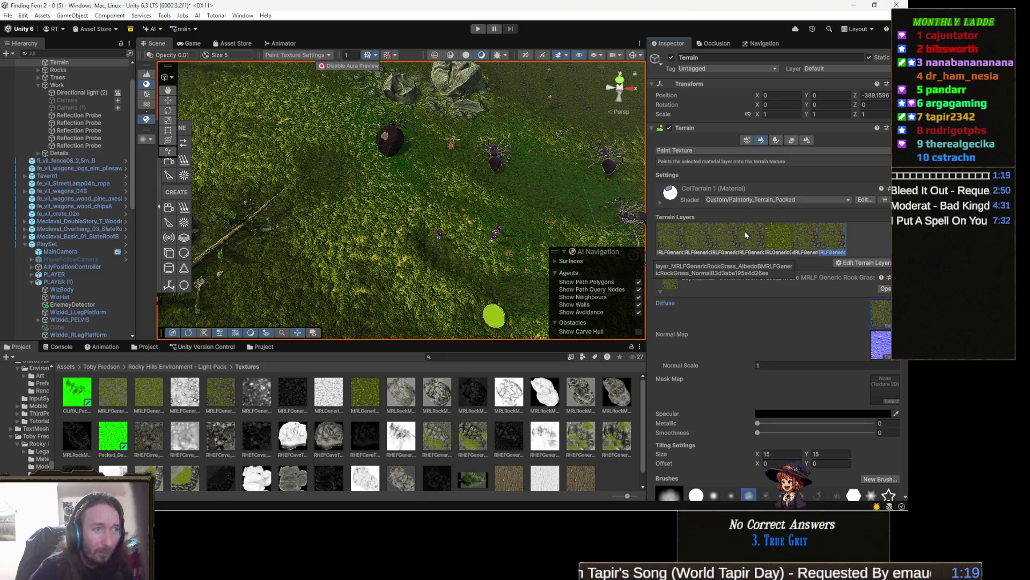
left_click(670, 238)
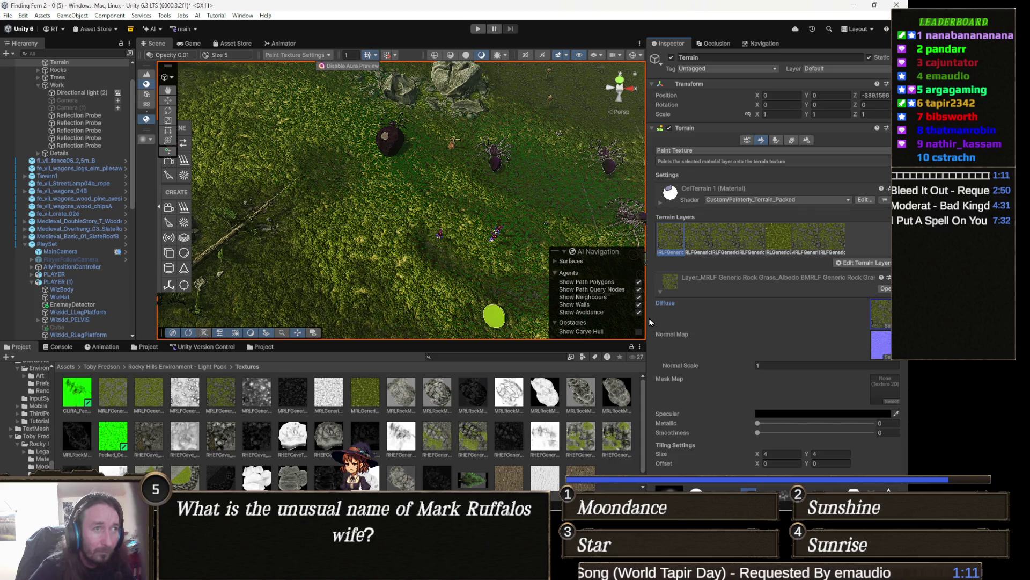
scroll(721, 305, "down", 5)
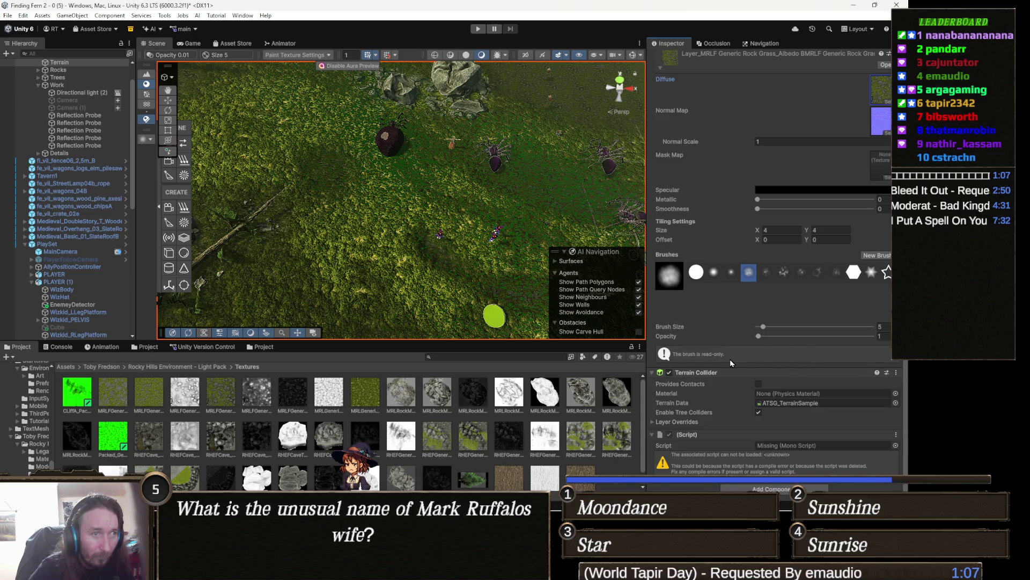
scroll(723, 359, "up", 3)
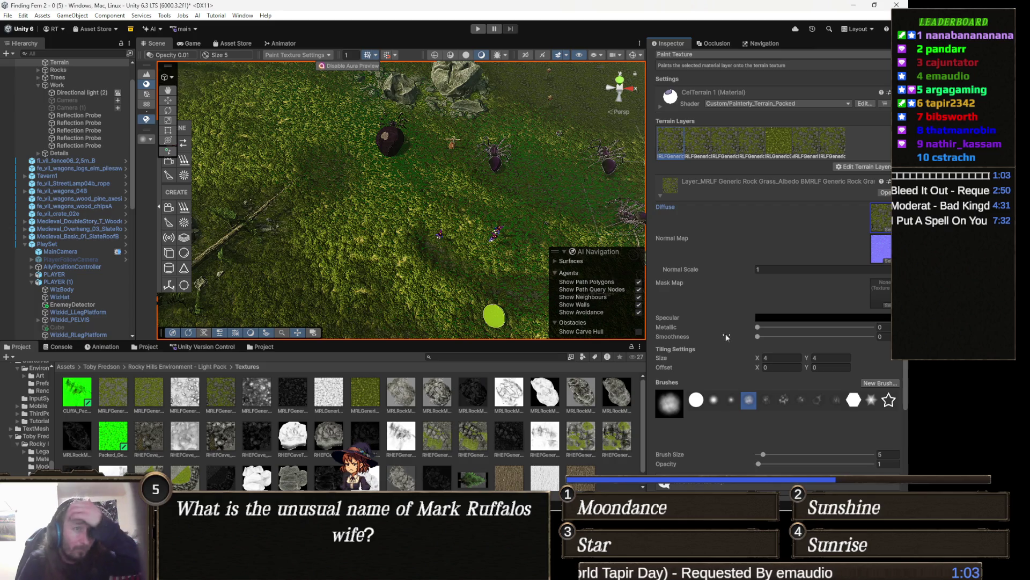
scroll(719, 337, "up", 1)
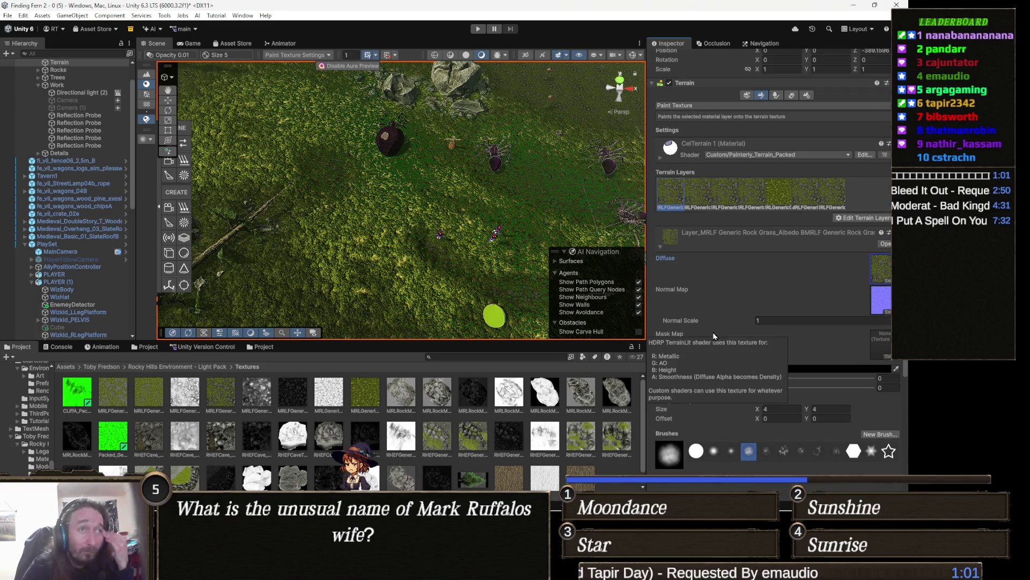
scroll(714, 337, "up", 1)
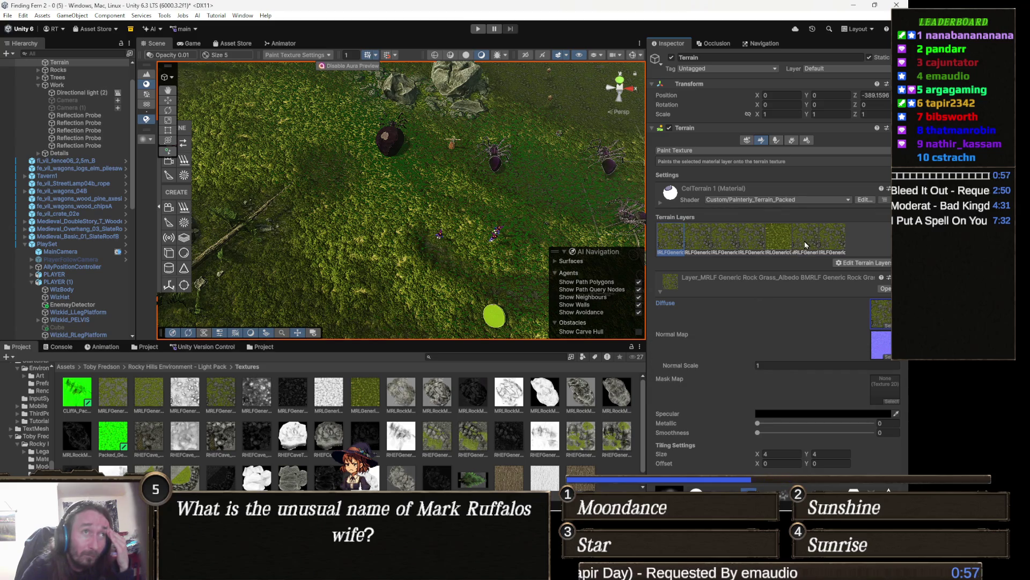
left_click(776, 238)
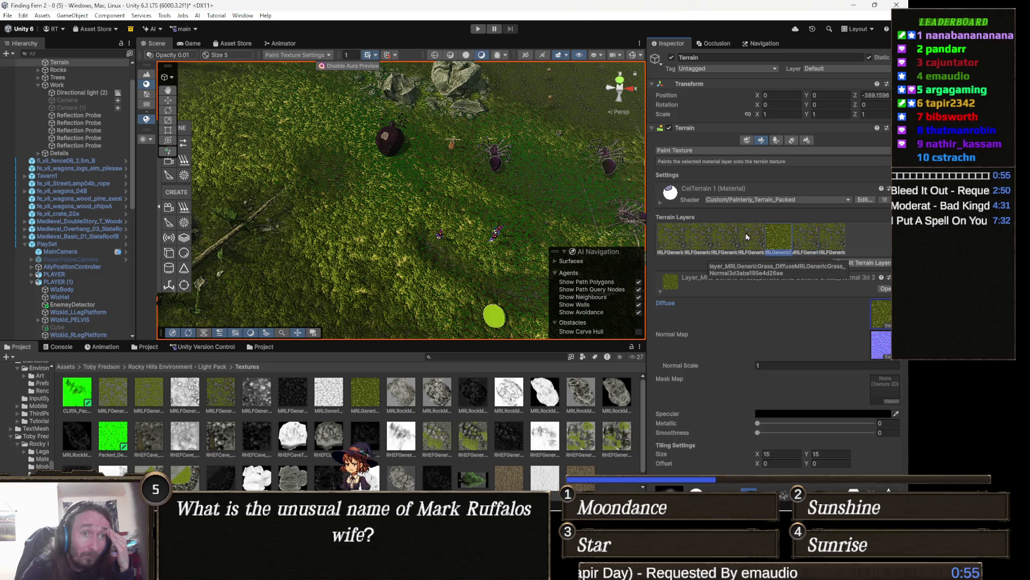
left_click(677, 238)
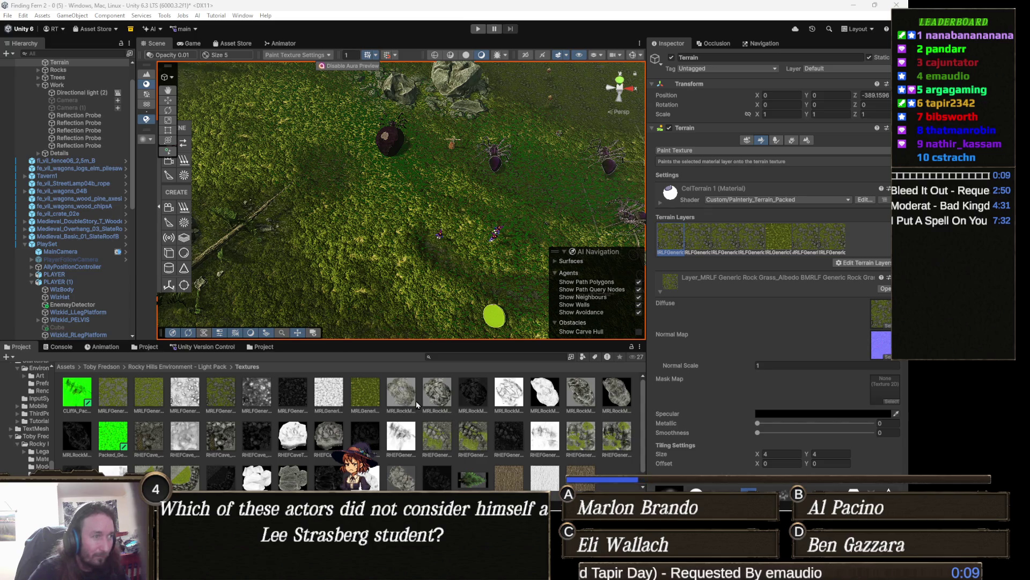
Step: Locate the grass normal map, compare Grass_roughness, Grass_normal and Grass_ambientocclusion, ending on Grass_roughness
left_click(885, 353)
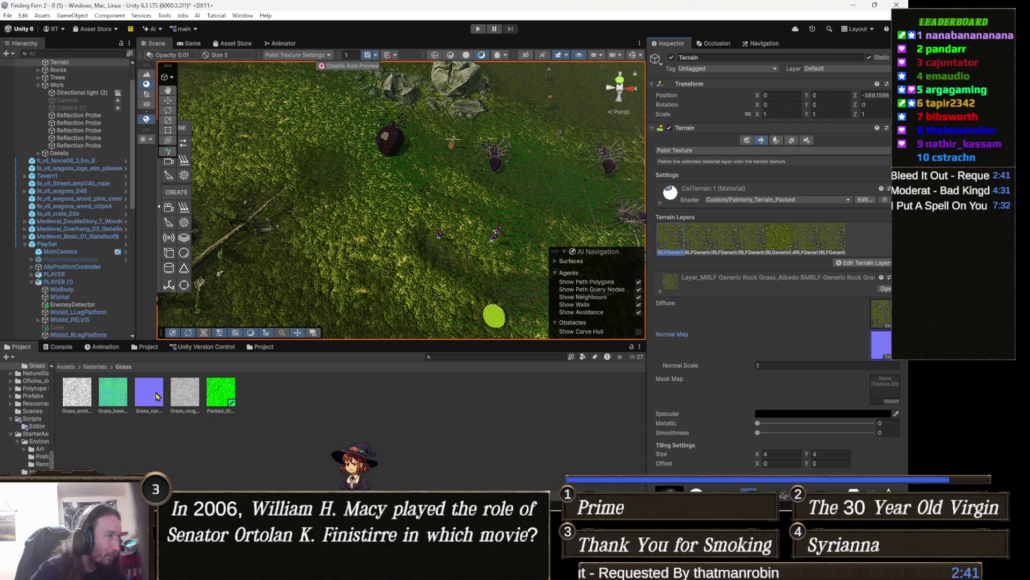
left_click(192, 400)
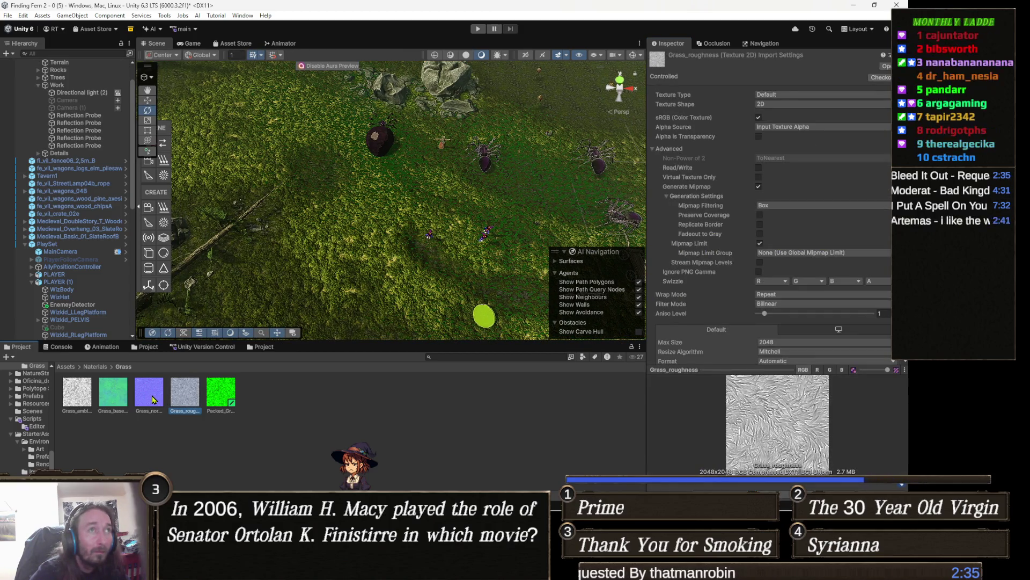
left_click(153, 398)
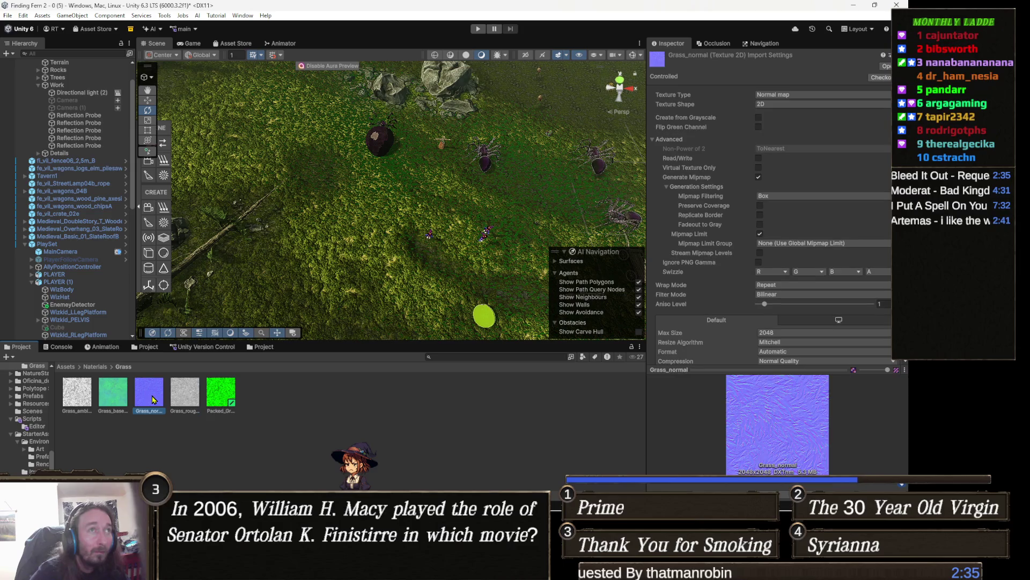
left_click(78, 396)
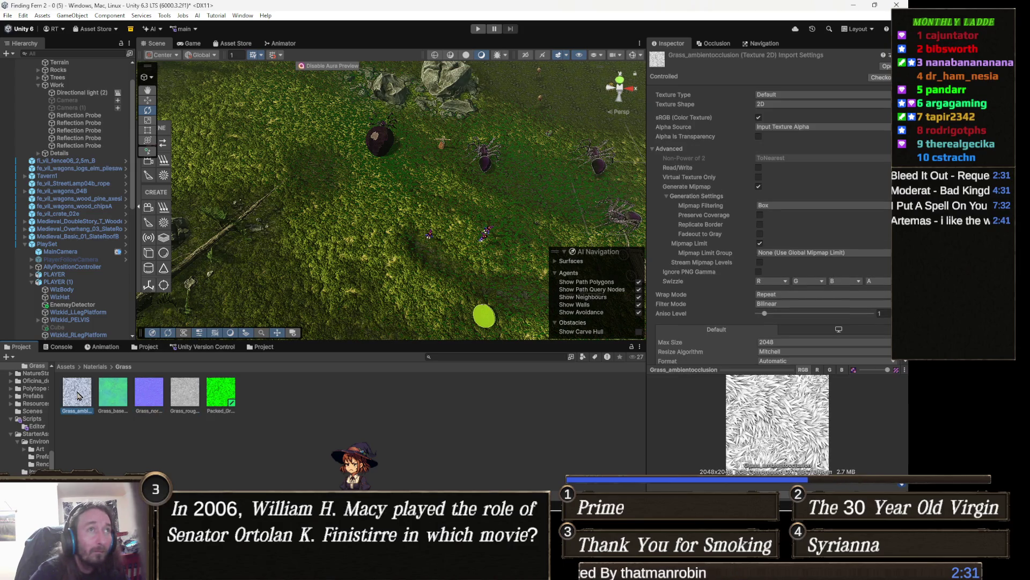
left_click(150, 395)
left_click(181, 402)
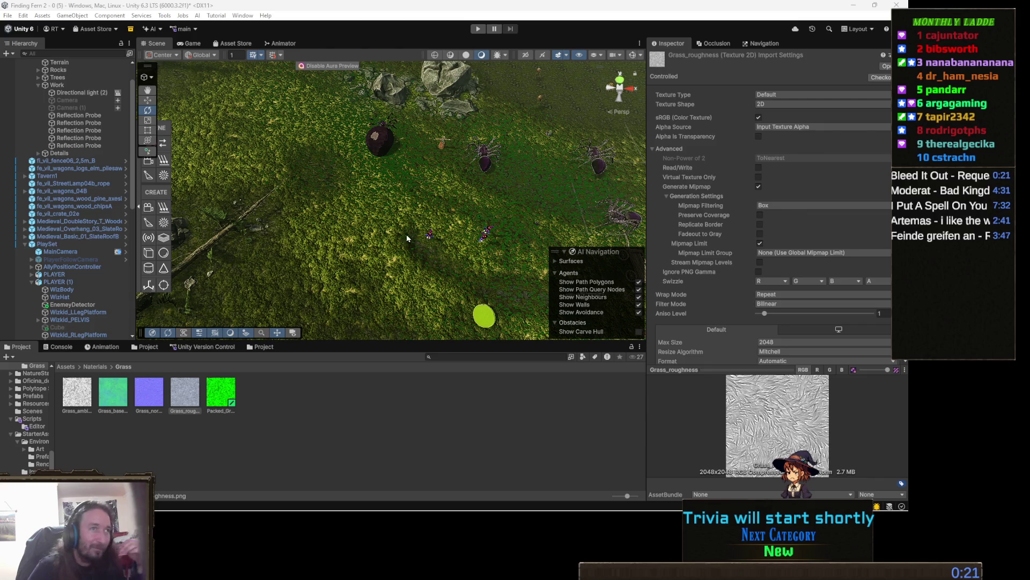
mouse_move(431, 230)
left_mouse_down()
mouse_move(451, 186)
mouse_move(535, 142)
mouse_move(312, 149)
mouse_move(519, 238)
mouse_move(475, 256)
mouse_move(448, 243)
mouse_move(467, 241)
left_mouse_up()
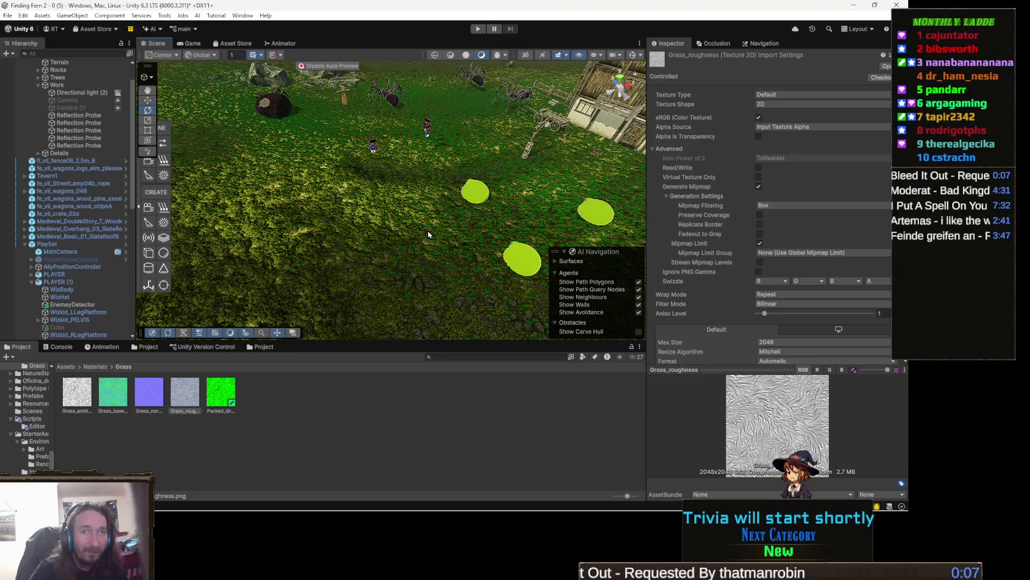
left_click_drag(410, 225, 472, 211)
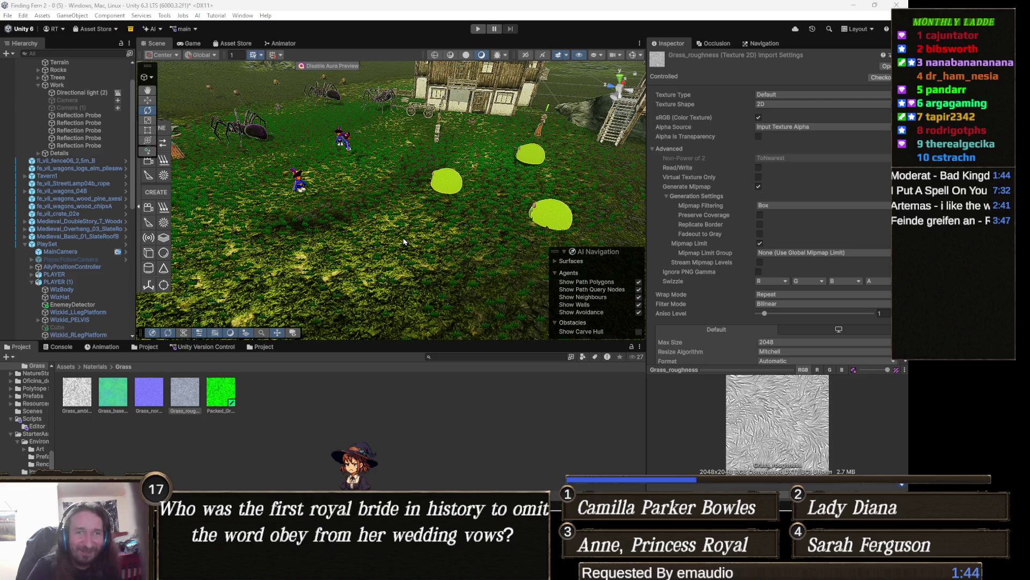
left_click_drag(390, 229, 438, 247)
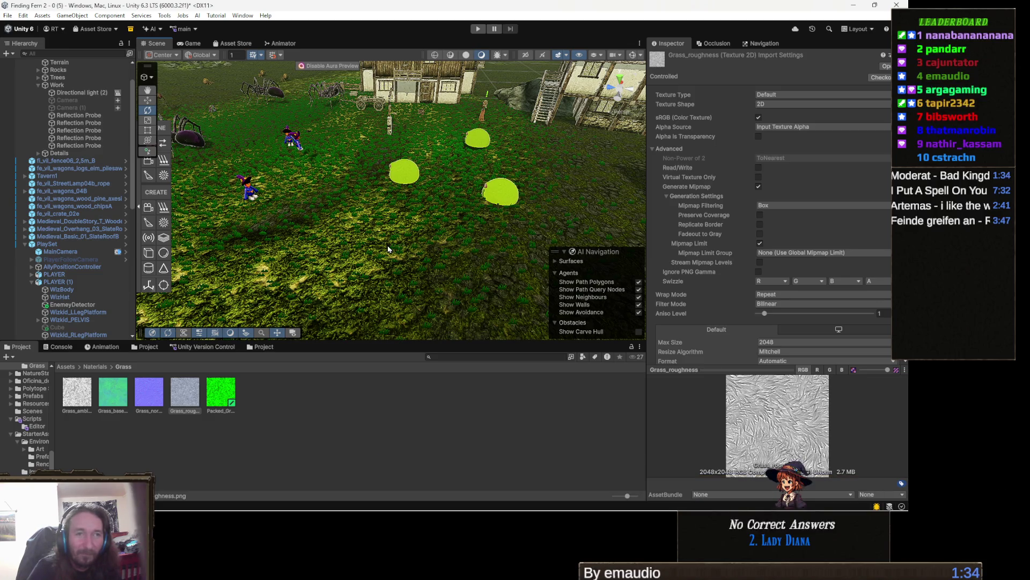
left_click_drag(461, 225, 472, 203)
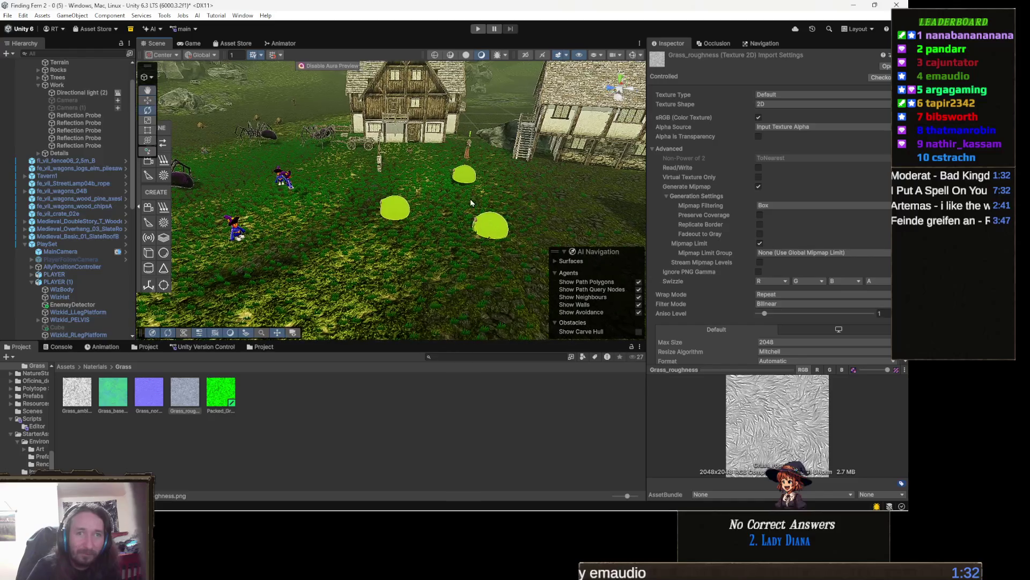